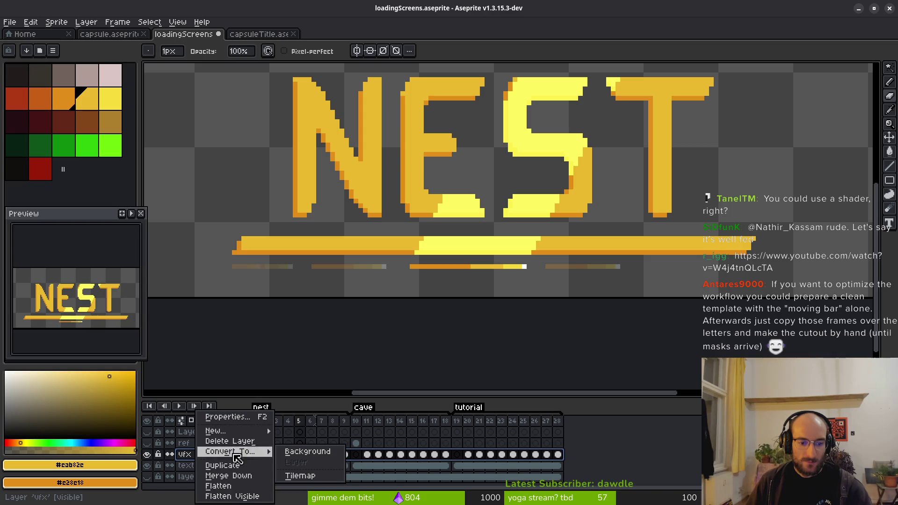
Rename the vfx layer to shine
key(Escape)
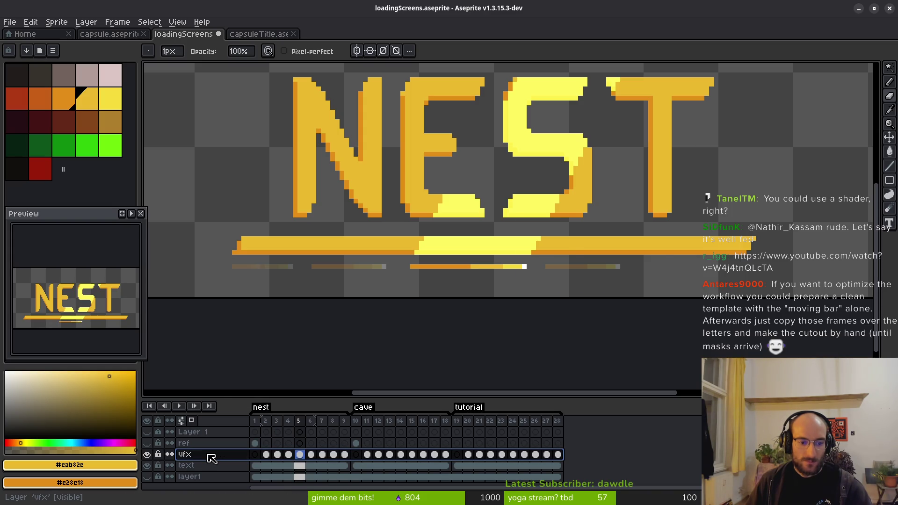
double_click(209, 458)
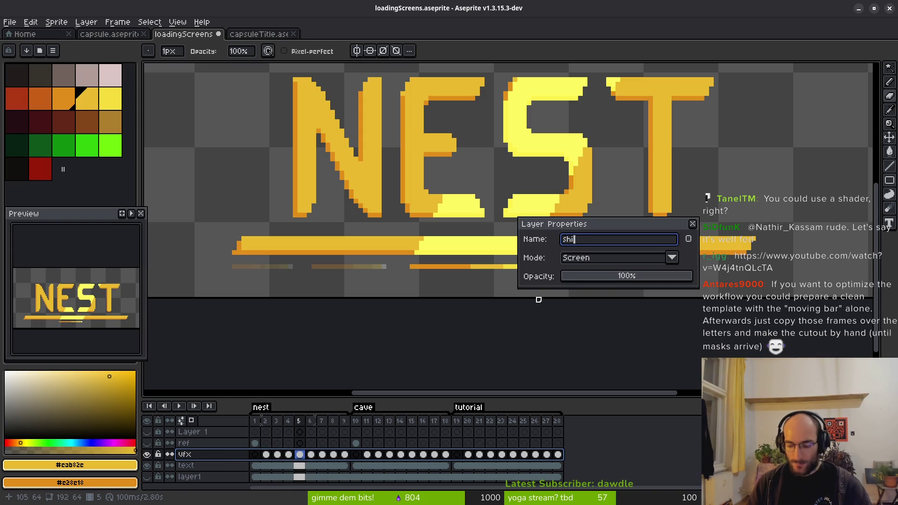
text(ne)
key(Return)
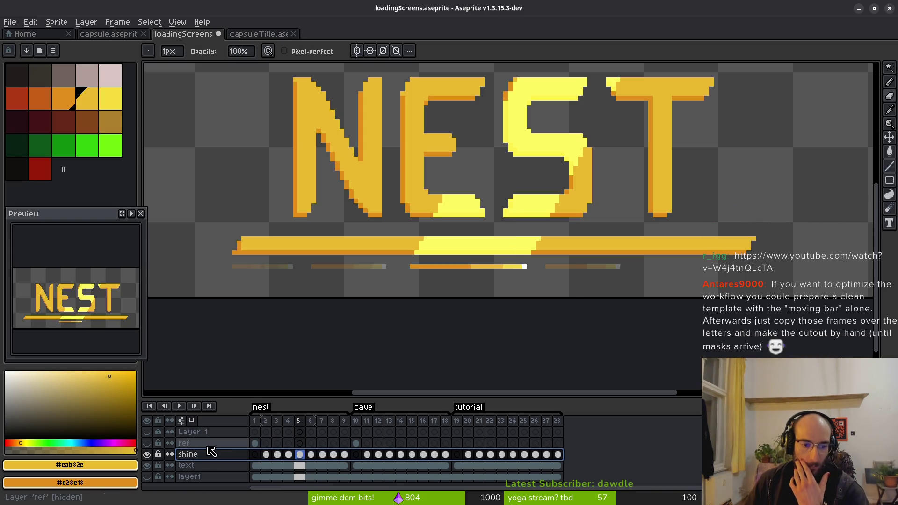
Move Layer 1 below ref, rename it laser, and toggle its visibility
drag(208, 432, 209, 446)
key(ctrl+z)
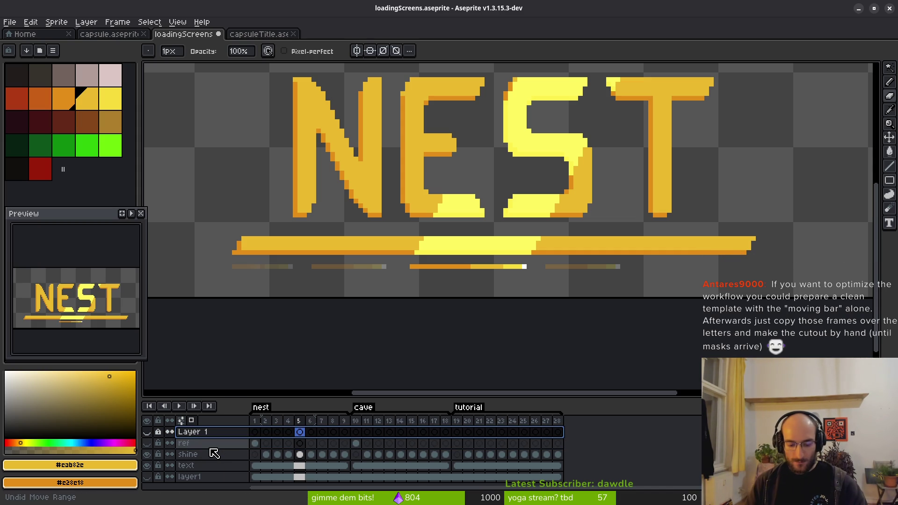
key(ctrl+y)
right_click(208, 442)
click(203, 442)
double_click(196, 442)
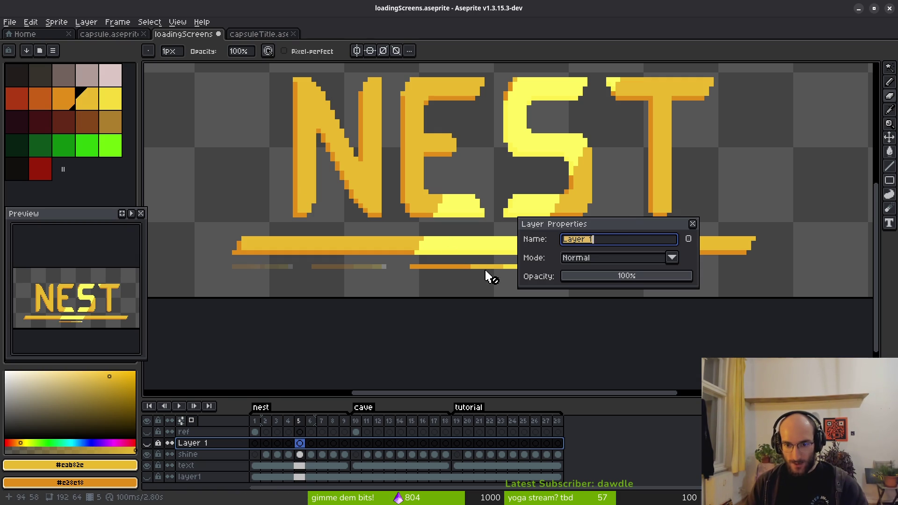
text(laser)
key(Return)
click(147, 443)
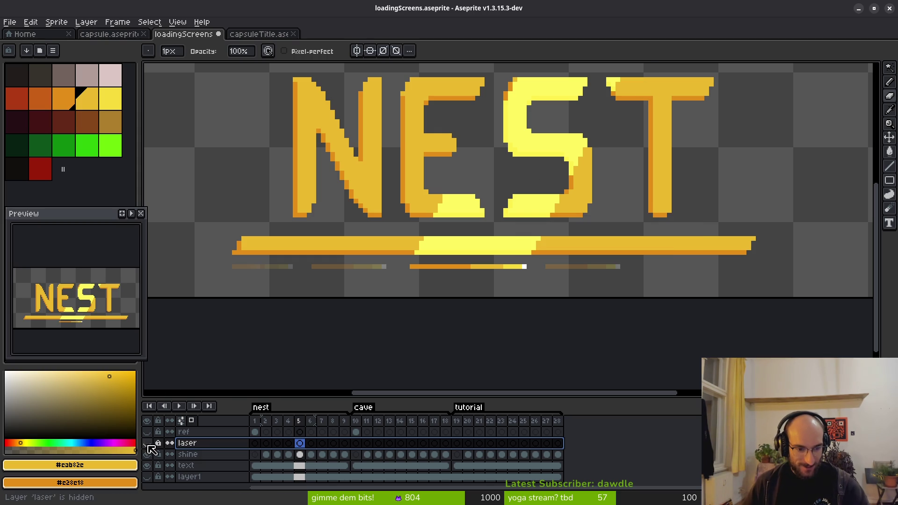
click(266, 454)
Select and cut the small streak beneath the NEST bar on shine frame 2
key(m)
drag(216, 254, 276, 283)
key(ctrl+x)
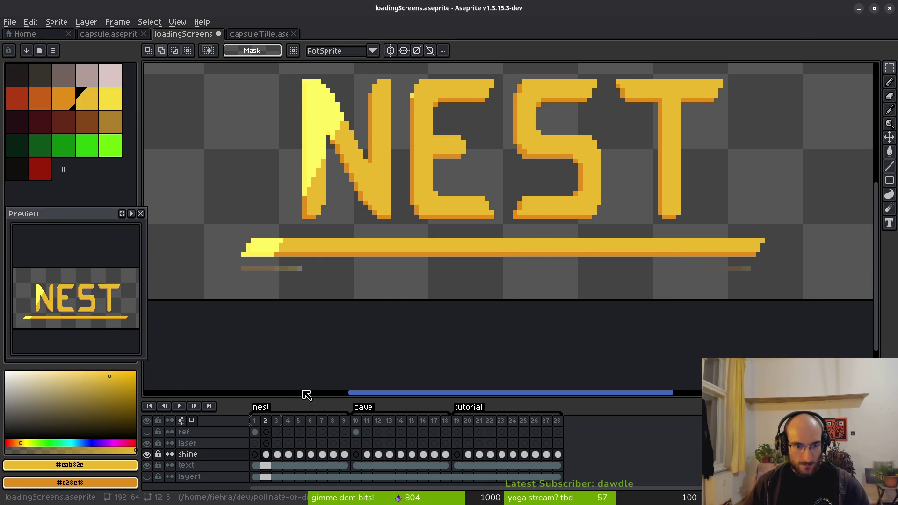
click(266, 442)
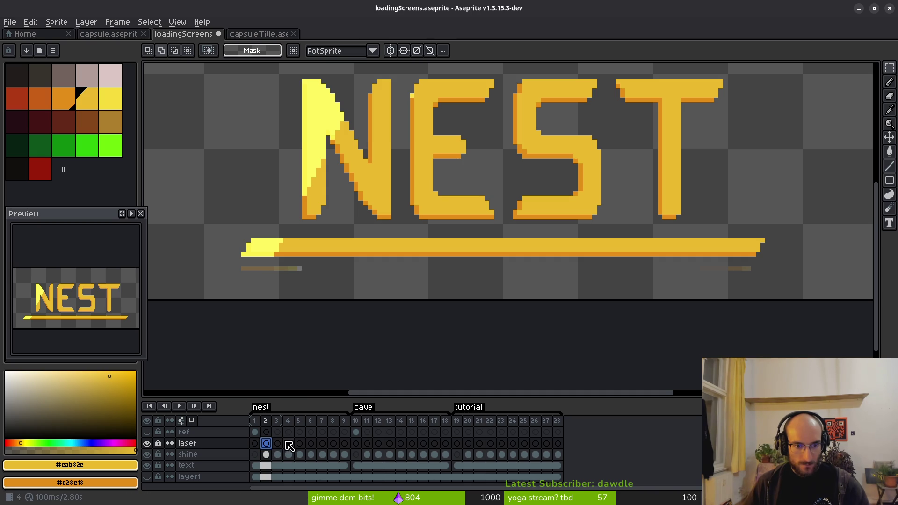
key(Escape)
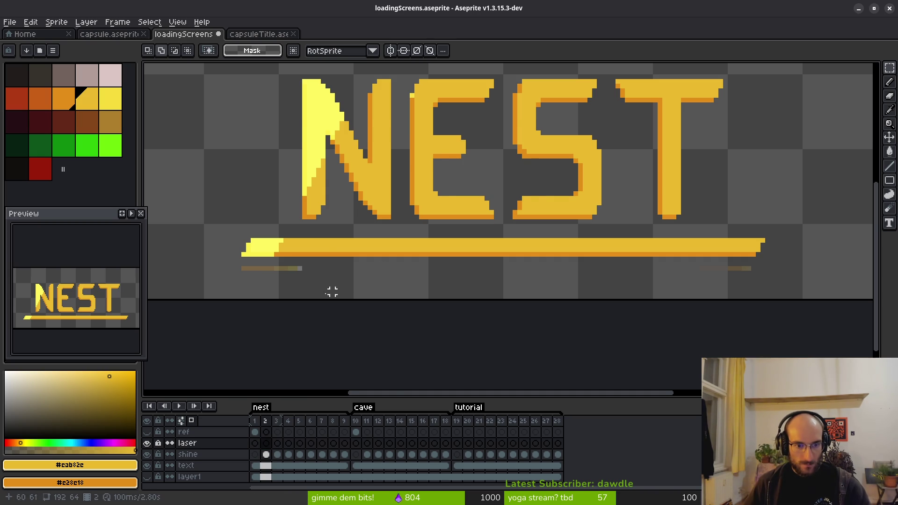
scroll(320, 287, down, 1)
click(266, 454)
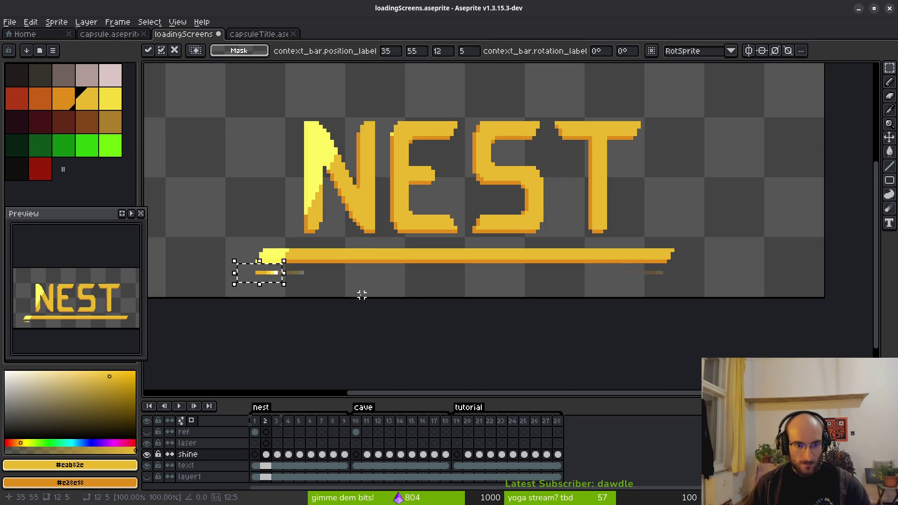
drag(361, 294, 374, 298)
Select and delete the streak on shine frame 3, then undo the deletion
click(277, 454)
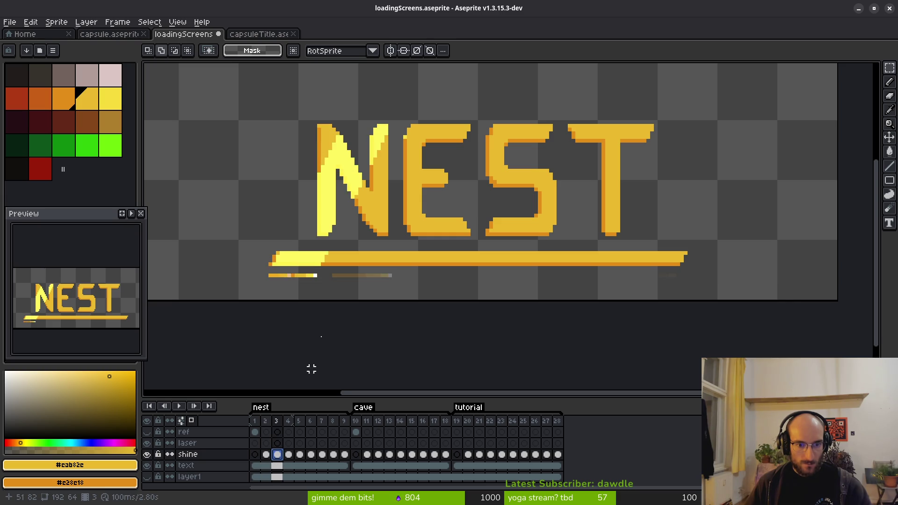
scroll(288, 295, up, 1)
drag(199, 265, 316, 306)
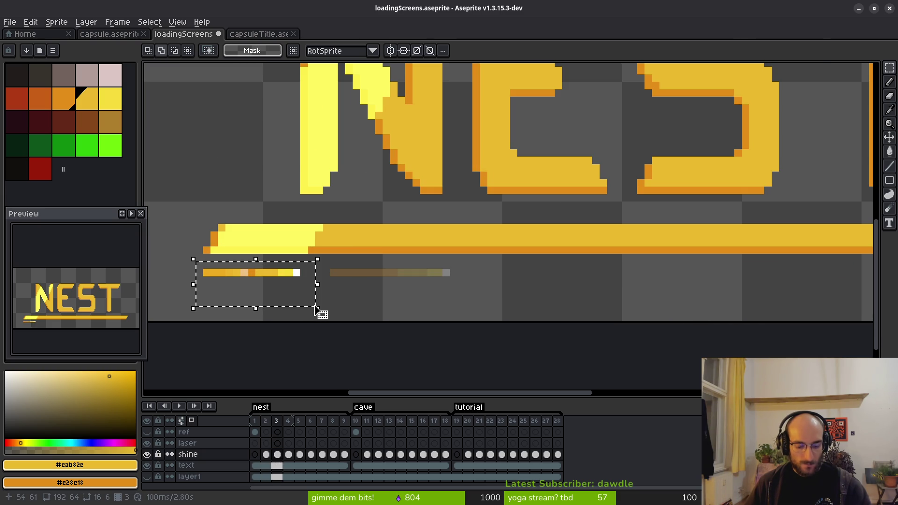
key(Delete)
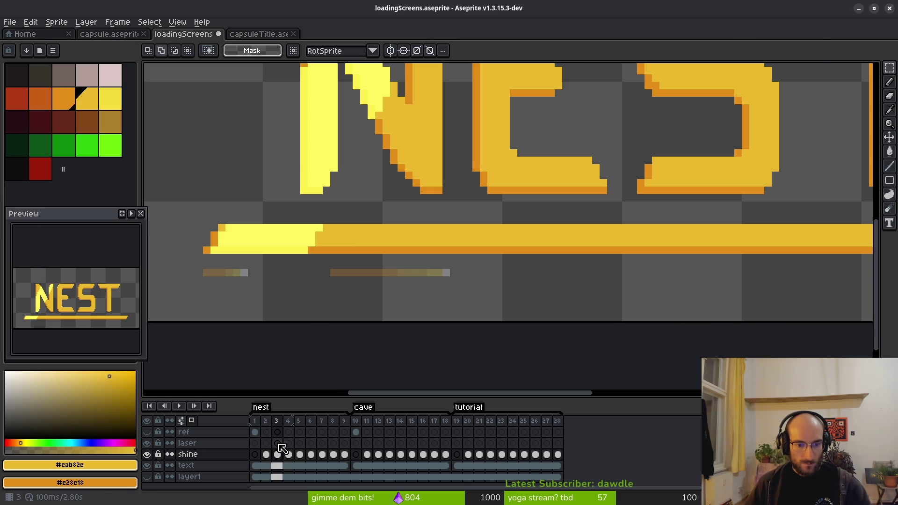
key(ctrl+z)
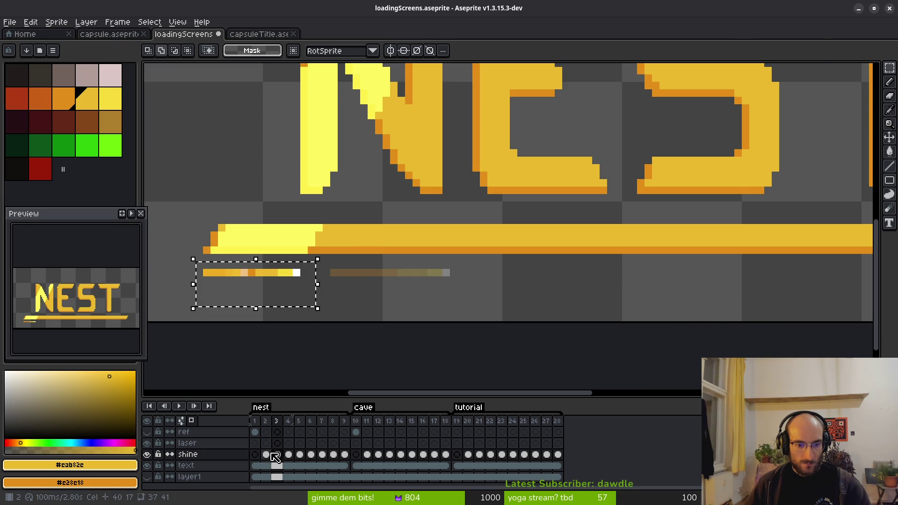
Move the frame 2 streak from shine onto laser, comparing with shine toggled off
click(265, 454)
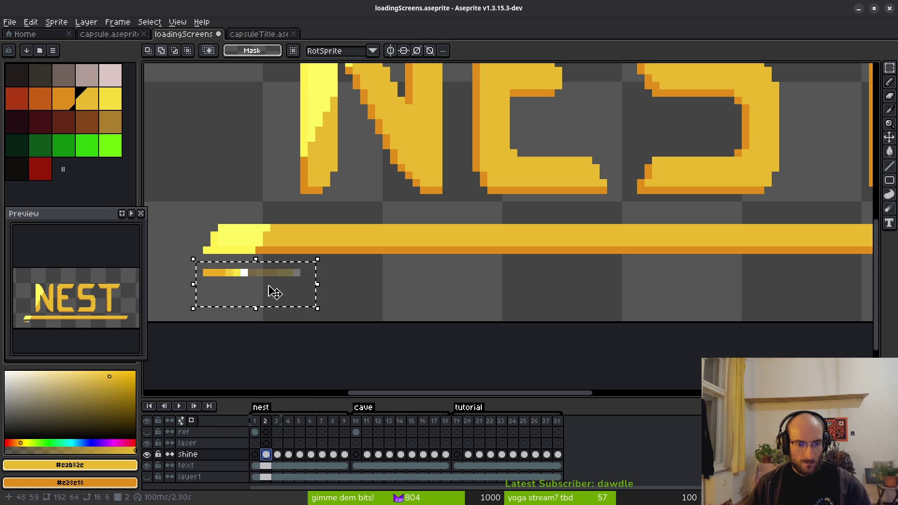
drag(274, 291, 295, 298)
key(Delete)
key(Up)
key(ctrl+v)
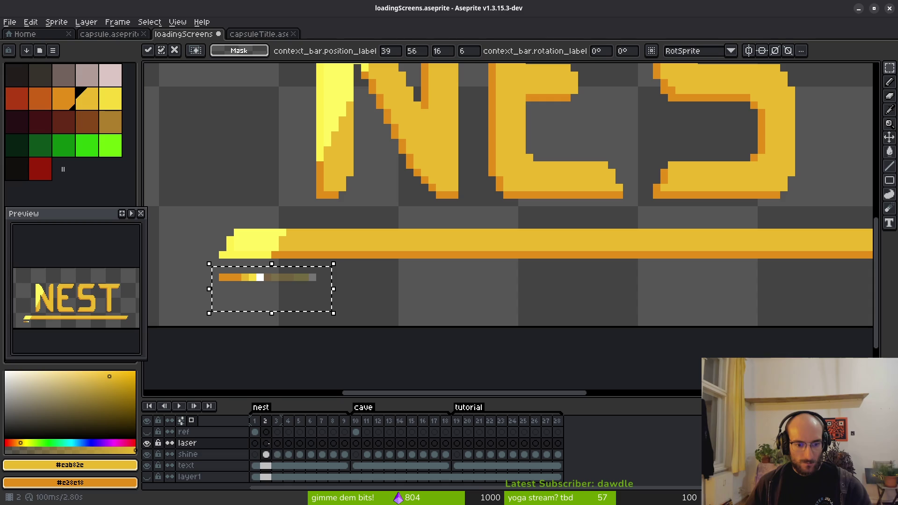
click(362, 307)
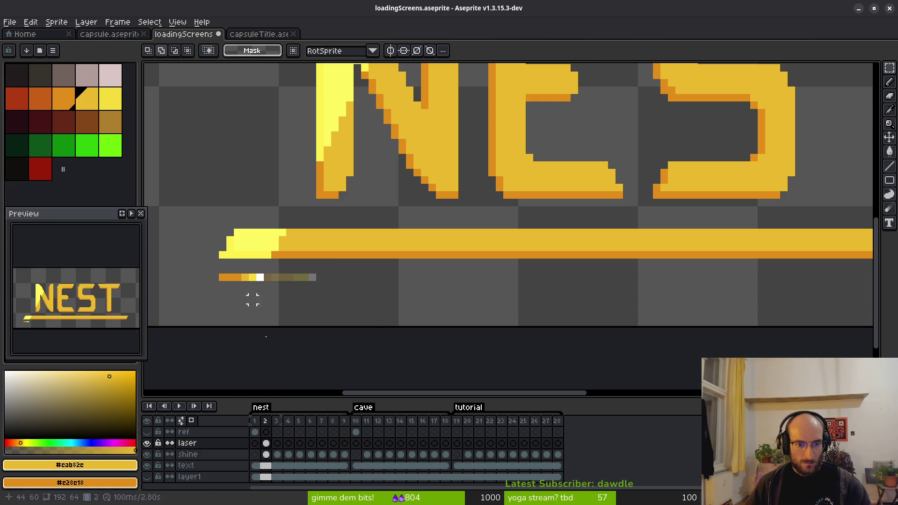
click(150, 456)
click(149, 456)
click(149, 456)
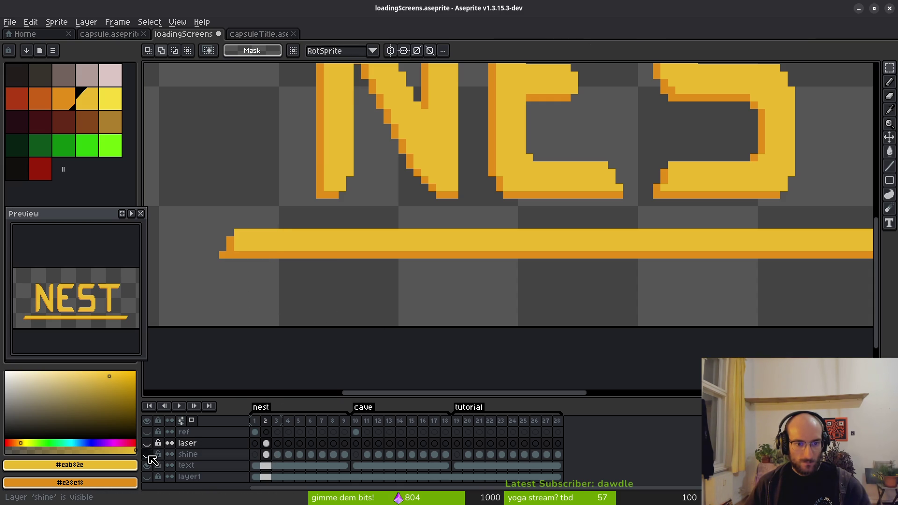
click(149, 455)
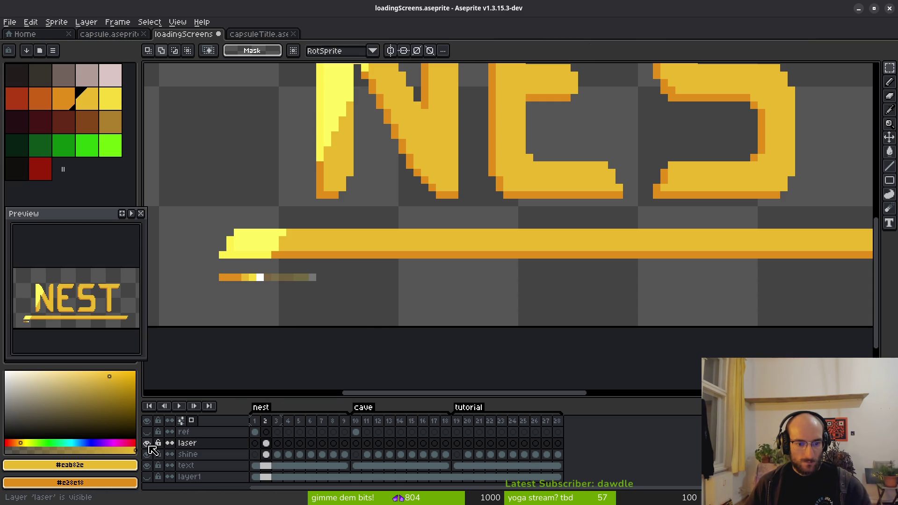
Move the frame 3 streak onto laser frame 3, then select the frame 4 streak
click(280, 456)
scroll(313, 300, down, 1)
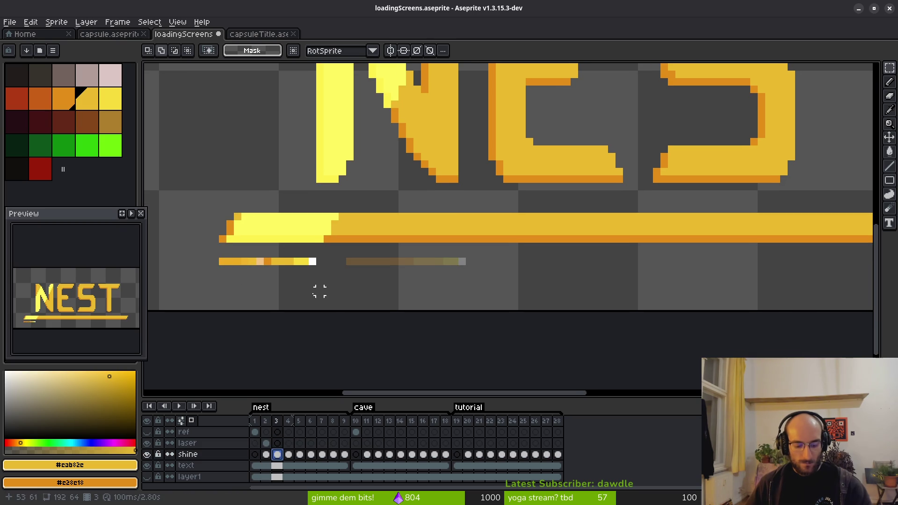
drag(207, 246, 331, 310)
key(ctrl+x)
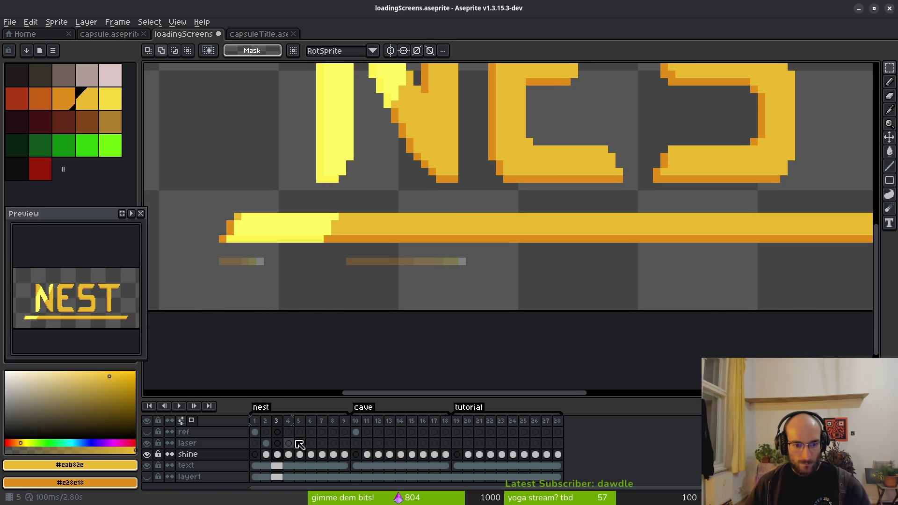
click(277, 443)
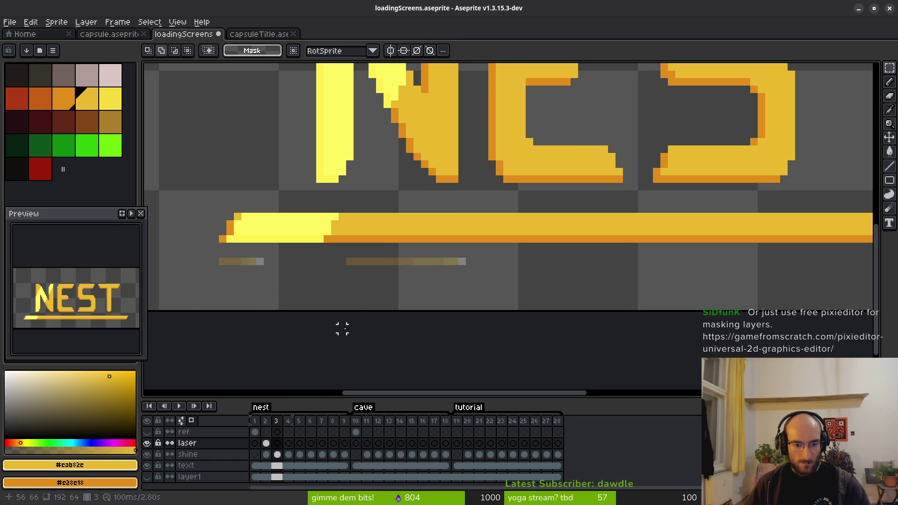
scroll(327, 286, right, 3)
key(ctrl+v)
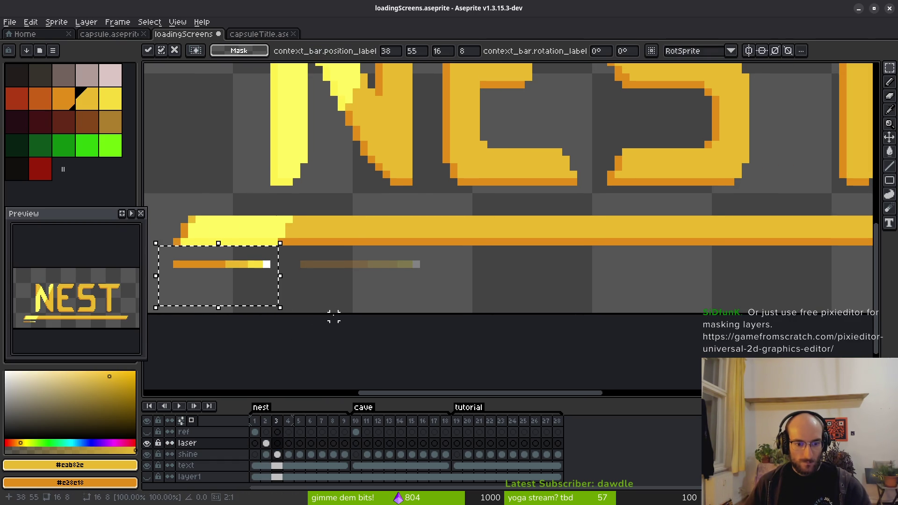
key(Return)
click(288, 454)
drag(271, 246, 444, 300)
Move the frame 4 streak from shine onto laser frame 4
key(Delete)
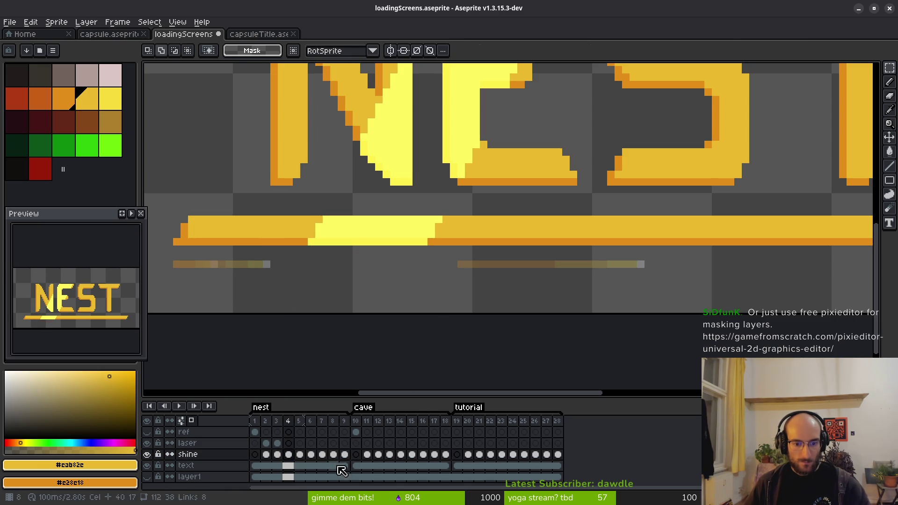
click(288, 444)
scroll(332, 280, down, 1)
key(ctrl+v)
scroll(391, 315, up, 1)
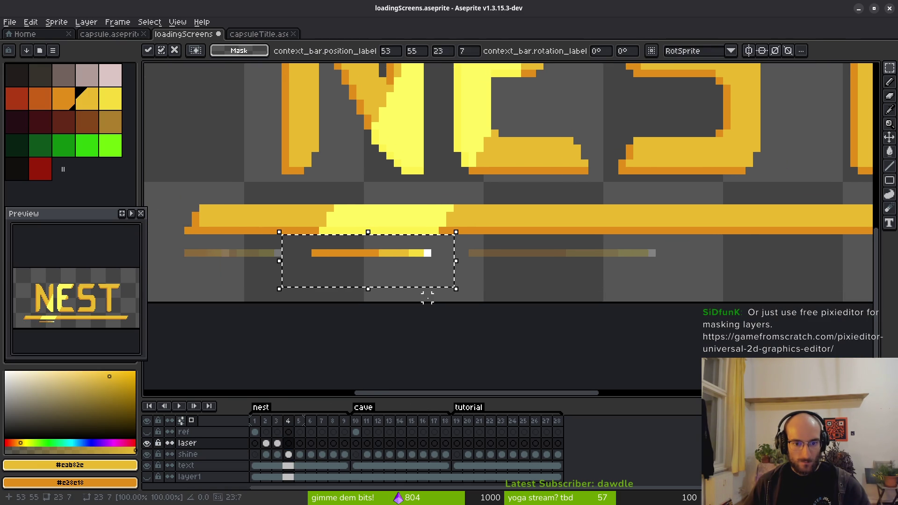
click(299, 454)
mouse_move(451, 261)
mouse_down()
mouse_move(589, 279)
mouse_move(627, 271)
mouse_move(647, 253)
mouse_move(671, 271)
mouse_move(655, 282)
mouse_move(682, 297)
mouse_up()
key(Return)
Move the frame 5 streak from shine onto laser frame 5
drag(469, 242, 711, 286)
key(Delete)
drag(651, 289, 548, 310)
click(300, 443)
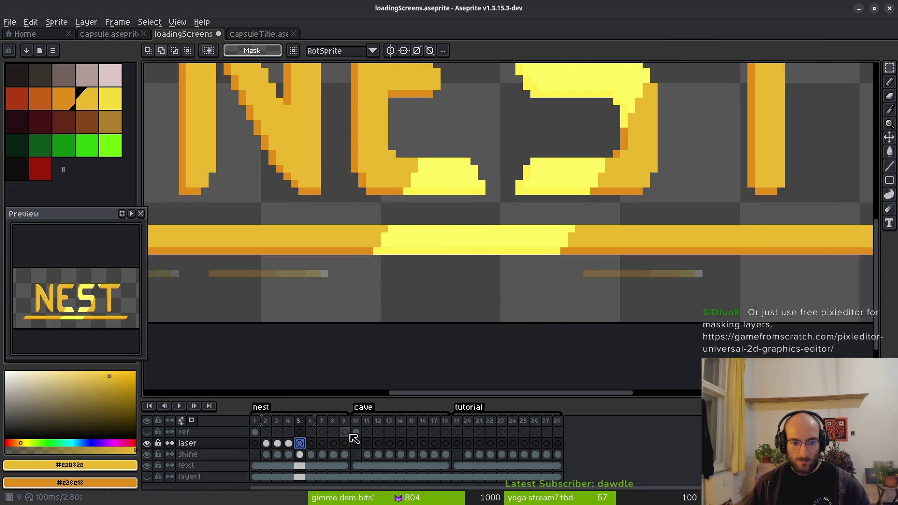
key(ctrl+v)
key(Return)
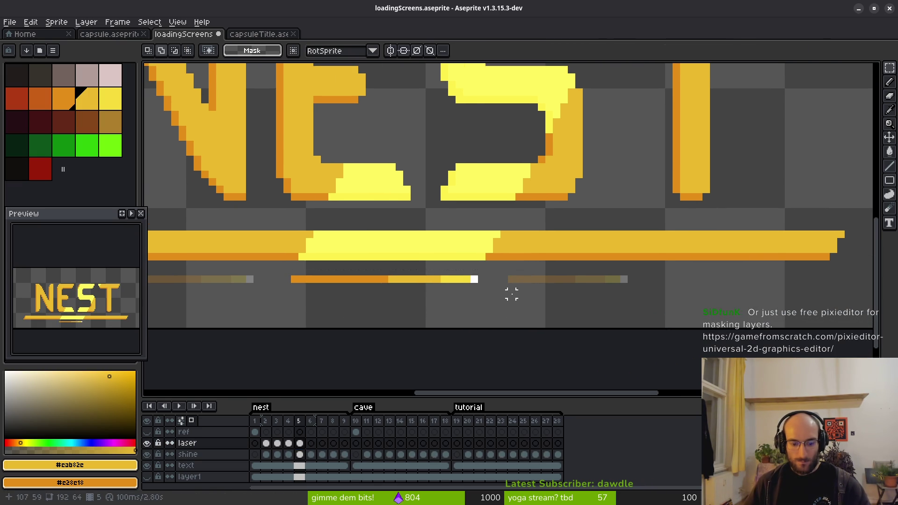
Move the frame 6 streak from shine onto laser frame 6
key(period)
mouse_move(511, 292)
mouse_down()
mouse_move(461, 274)
mouse_move(576, 304)
mouse_up()
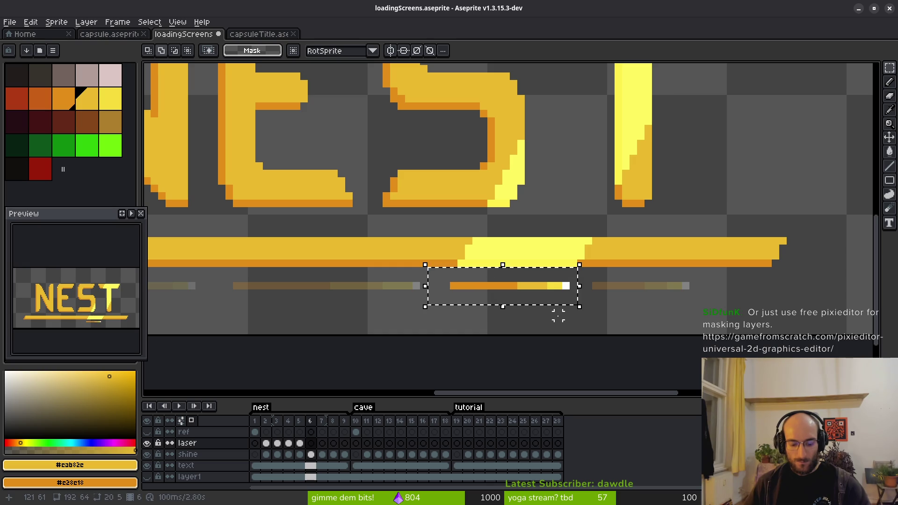
click(311, 454)
click(490, 308)
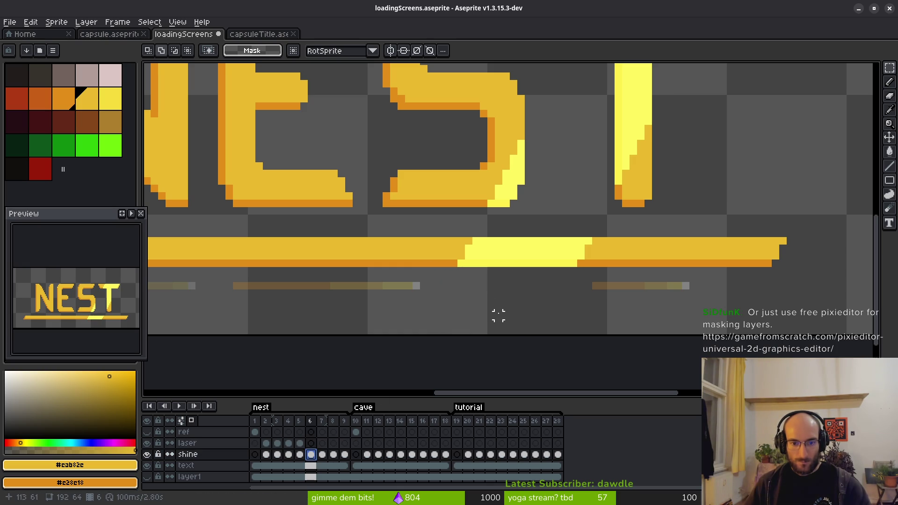
click(310, 443)
key(ctrl+v)
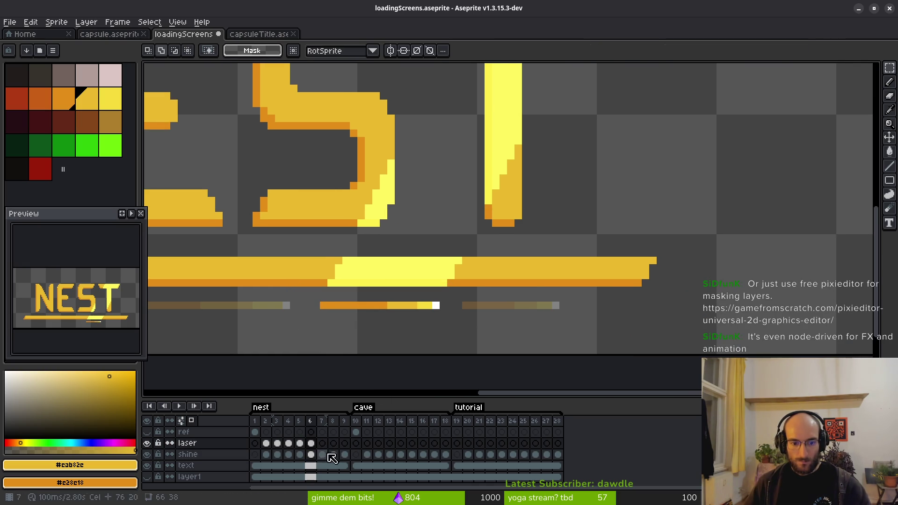
click(321, 453)
Erase leftover bar pixels from the shine and laser cels in frames 7 and 8
drag(415, 294, 535, 323)
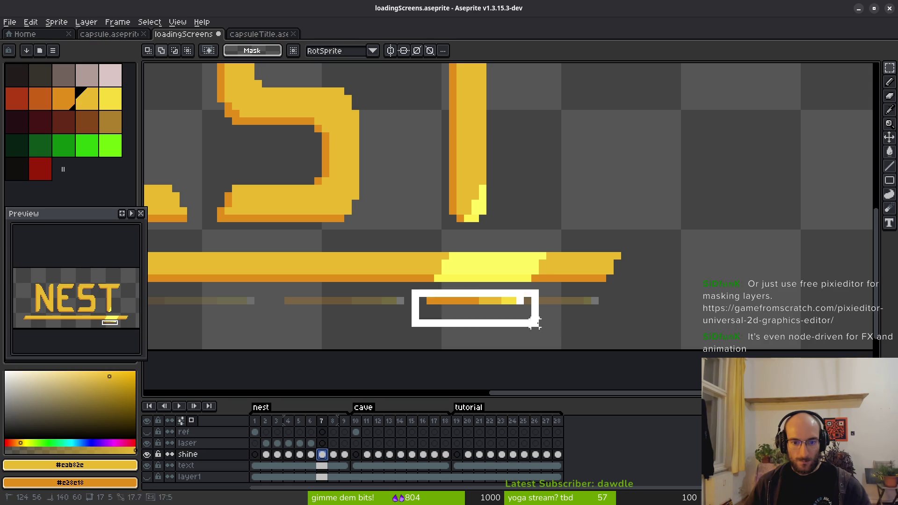
key(Delete)
click(322, 443)
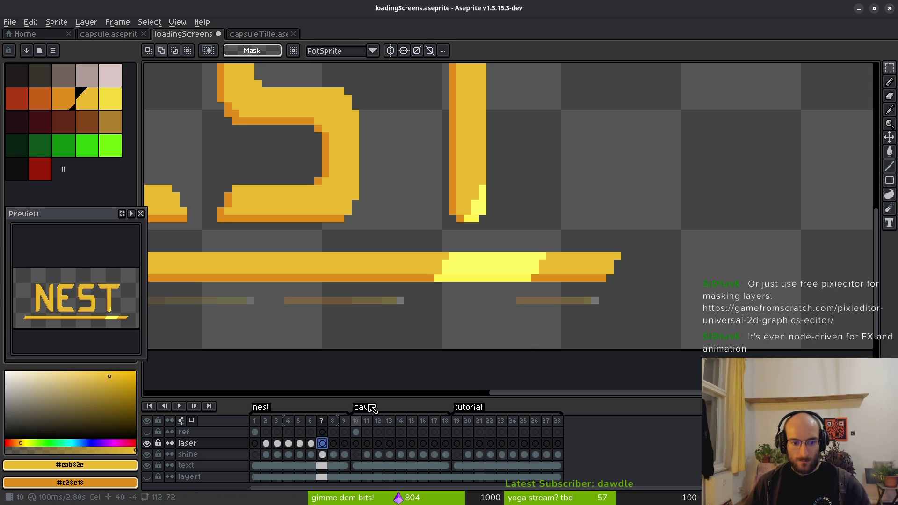
key(ctrl+shift+d)
click(333, 454)
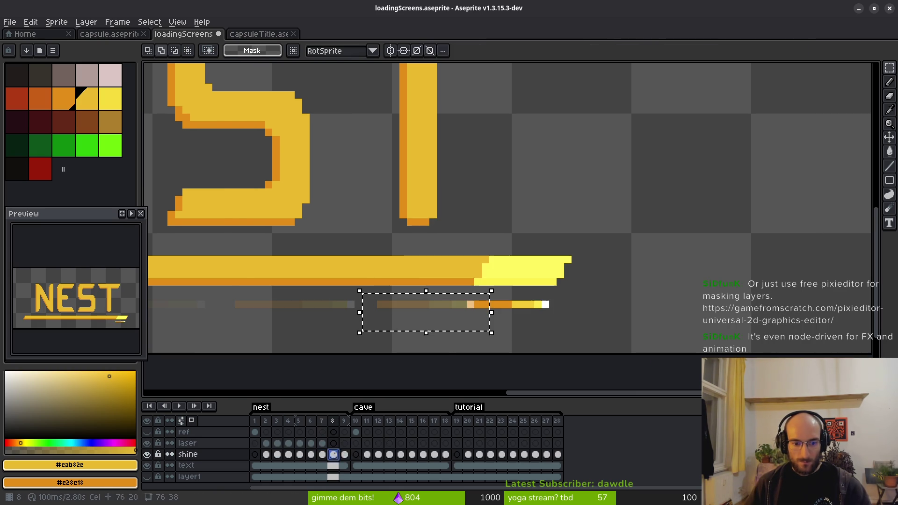
drag(449, 291, 566, 340)
key(Delete)
click(333, 442)
scroll(428, 315, right, 2)
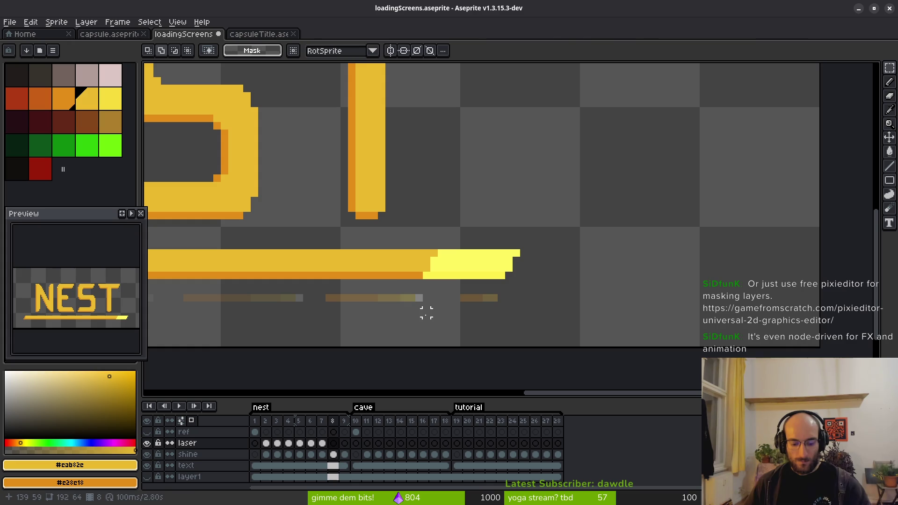
Delete the shine bar's right end on frame 9 and paste the final piece into laser frame 9
click(345, 454)
scroll(462, 309, right, 2)
drag(410, 286, 498, 331)
key(Delete)
click(375, 440)
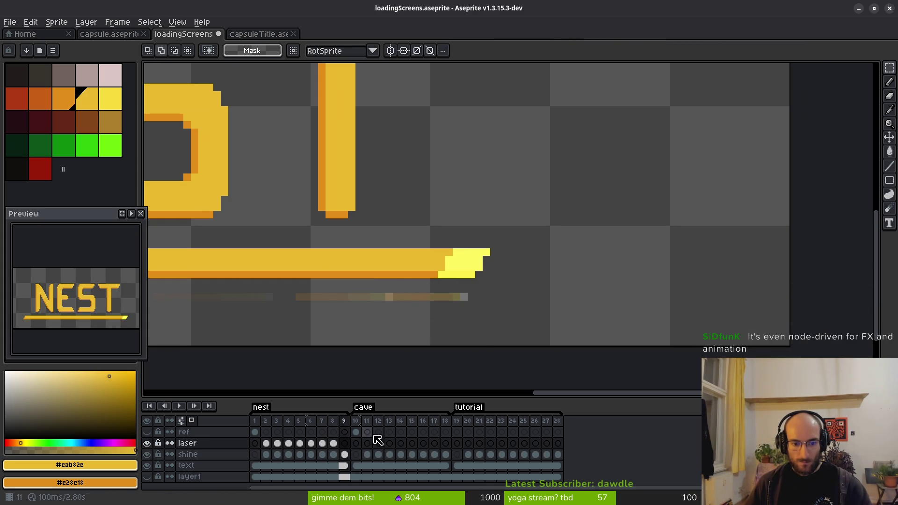
key(Left)
key(Left)
key(ctrl+v)
key(Return)
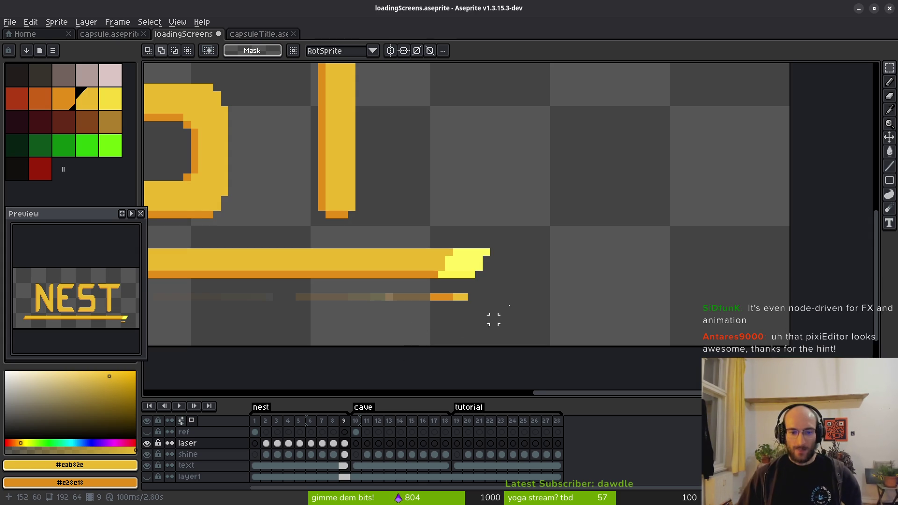
scroll(515, 268, down, 2)
scroll(474, 267, down, 1)
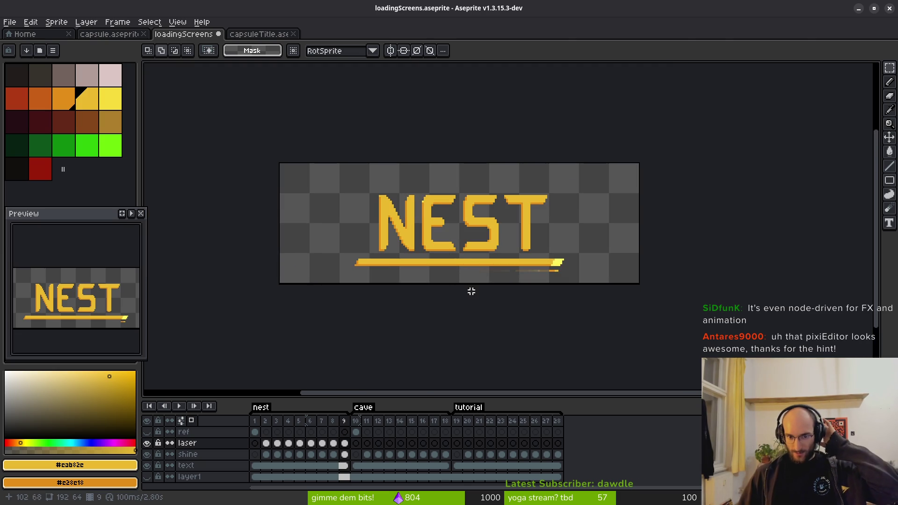
click(468, 464)
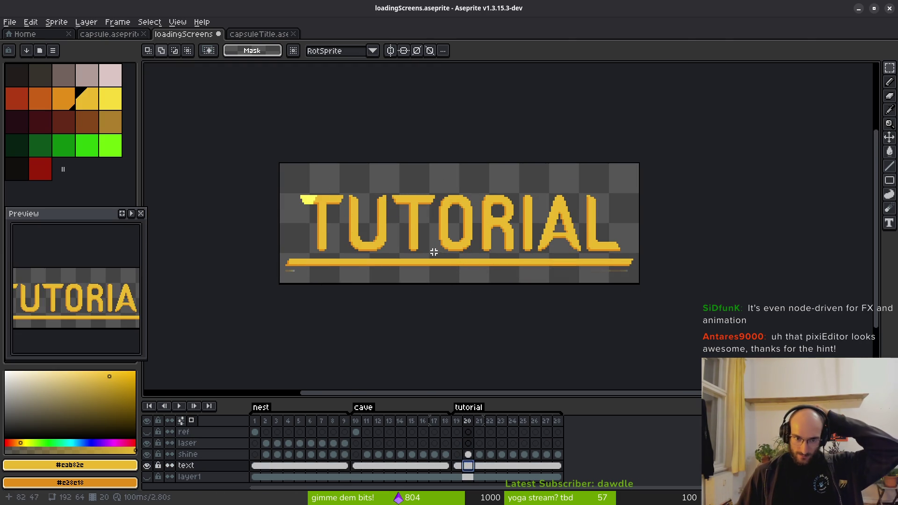
mouse_move(483, 453)
mouse_down()
mouse_move(573, 466)
mouse_move(470, 458)
mouse_move(526, 461)
mouse_move(481, 461)
mouse_move(505, 462)
mouse_up()
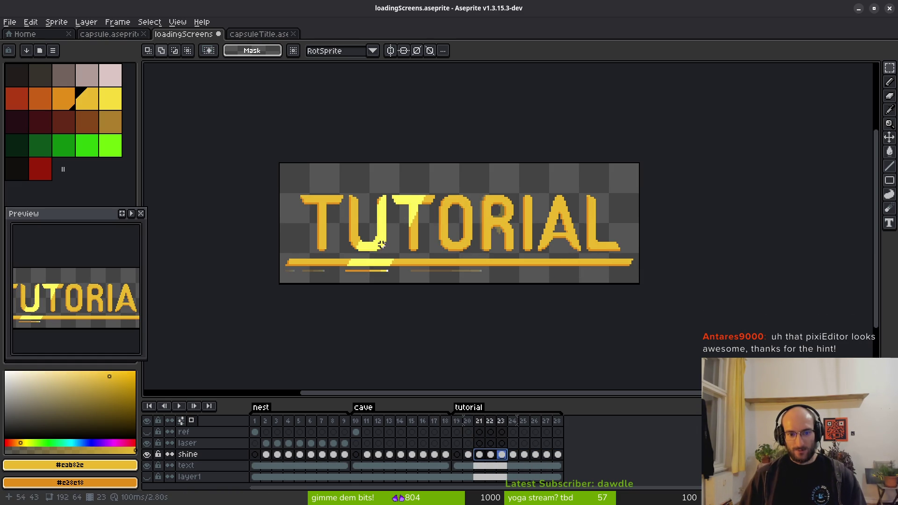
click(266, 454)
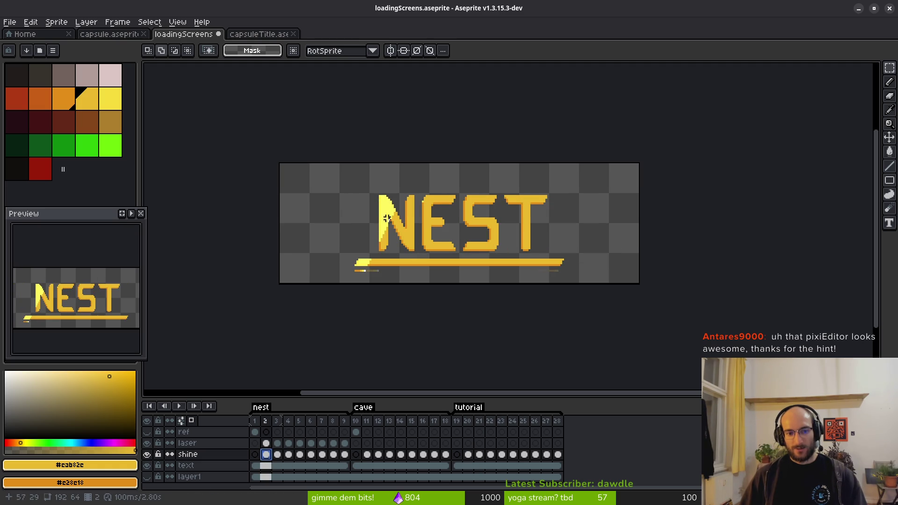
click(467, 454)
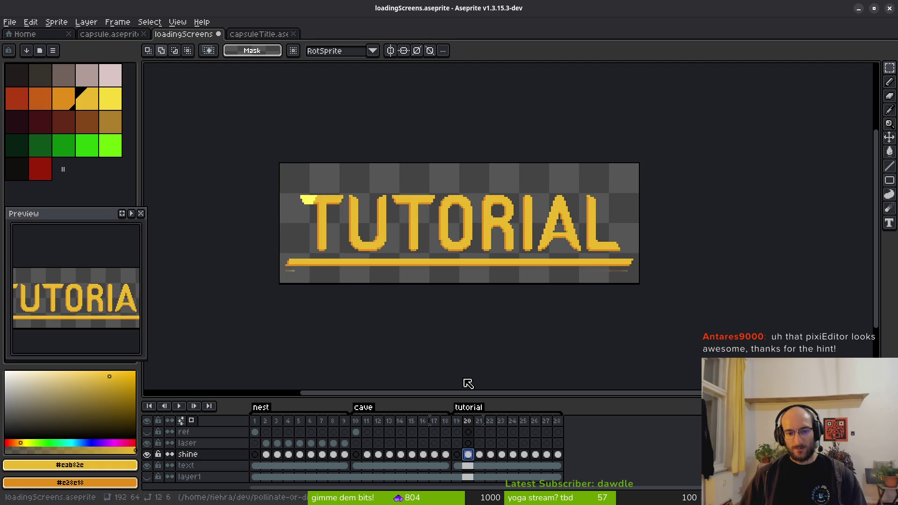
mouse_move(478, 455)
mouse_down()
mouse_move(559, 457)
mouse_move(255, 456)
mouse_up()
key(Return)
click(351, 317)
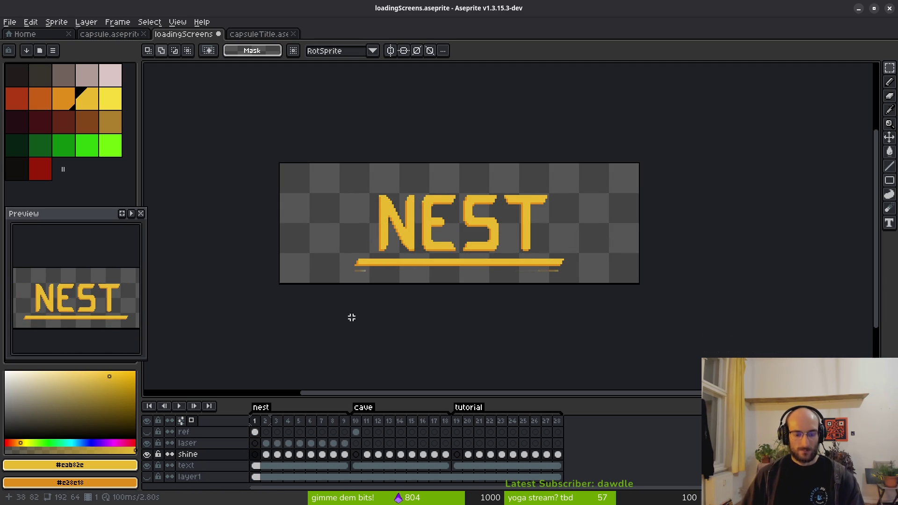
Inspect the NEST letters zoomed in, save the file, then zoom out and select ref
scroll(467, 269, up, 4)
mouse_move(475, 276)
mouse_down()
mouse_move(444, 276)
mouse_move(488, 276)
mouse_up()
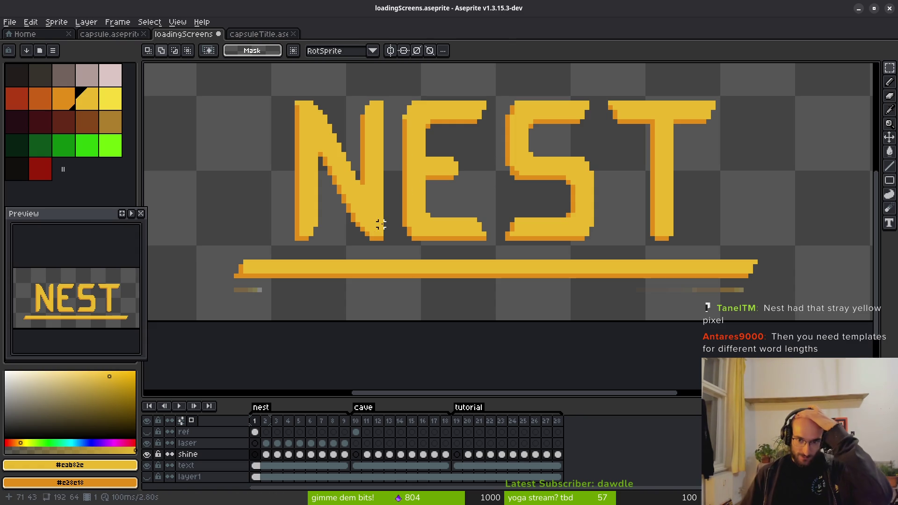
key(ctrl+s)
scroll(495, 187, down, 3)
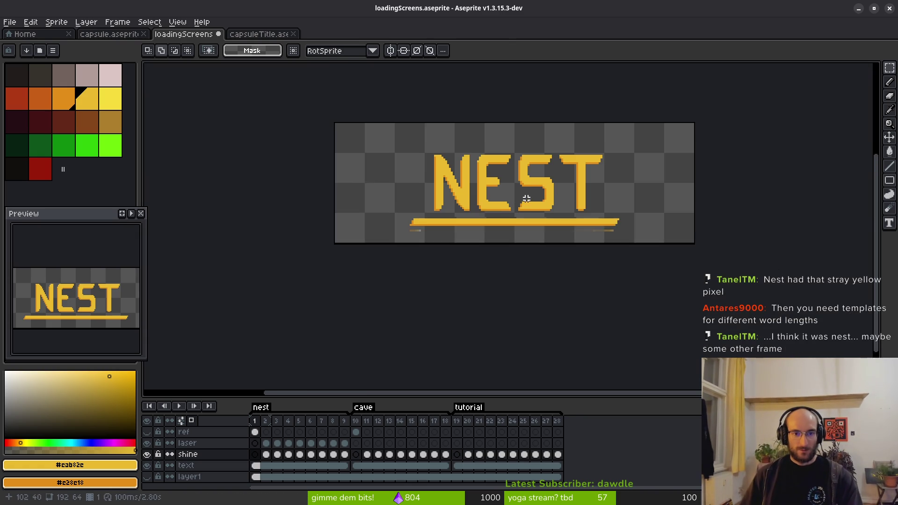
drag(502, 205, 482, 215)
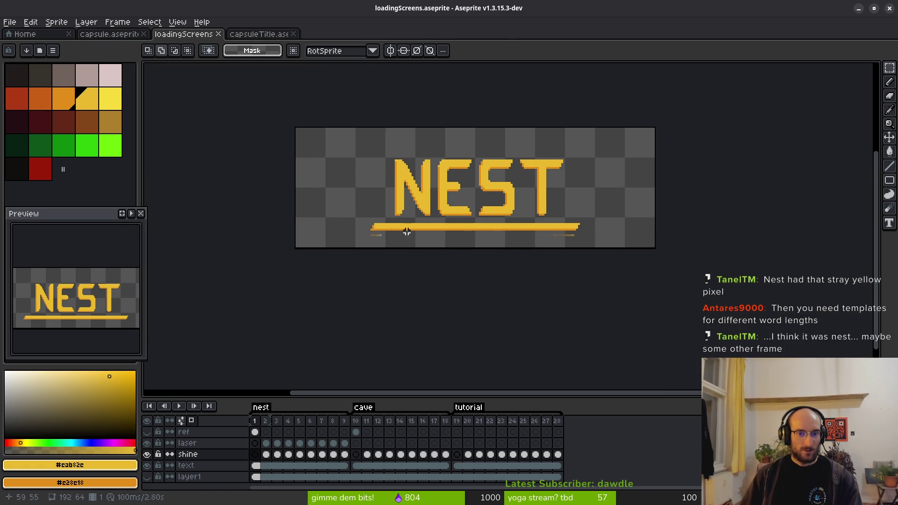
click(207, 433)
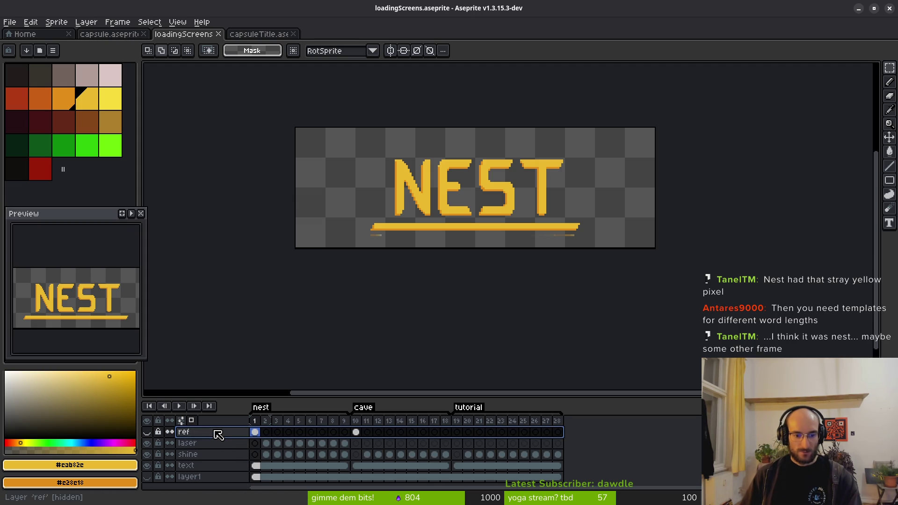
Insert a new layer above ref and name it shineTemplate
key(shift+n)
click(255, 431)
key(shift+p)
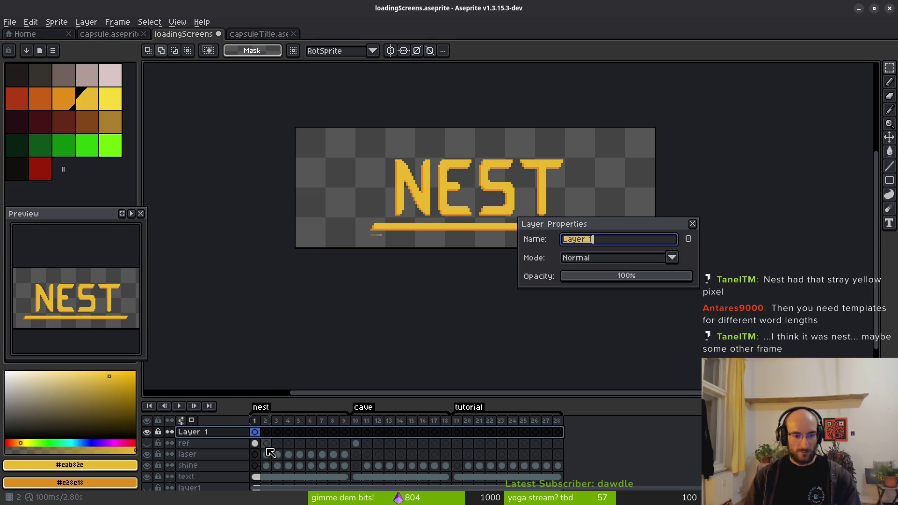
text(shineTemplate)
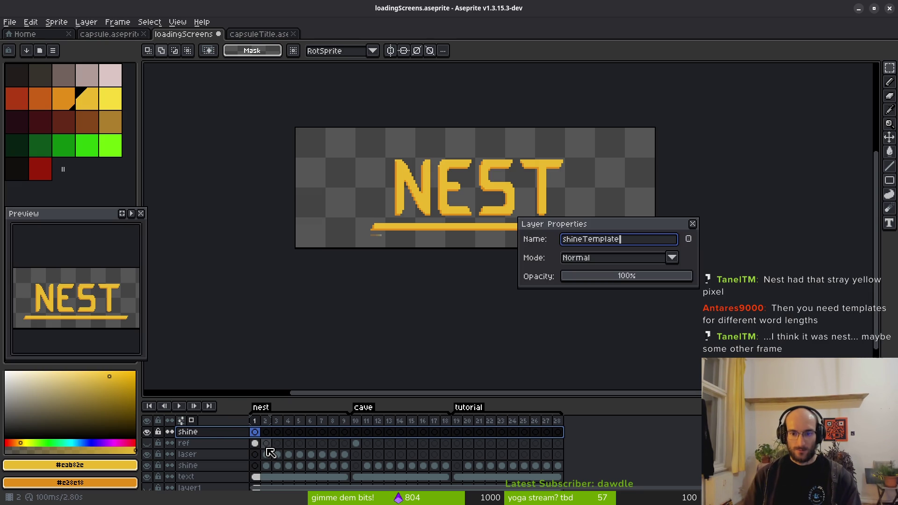
key(Return)
click(265, 454)
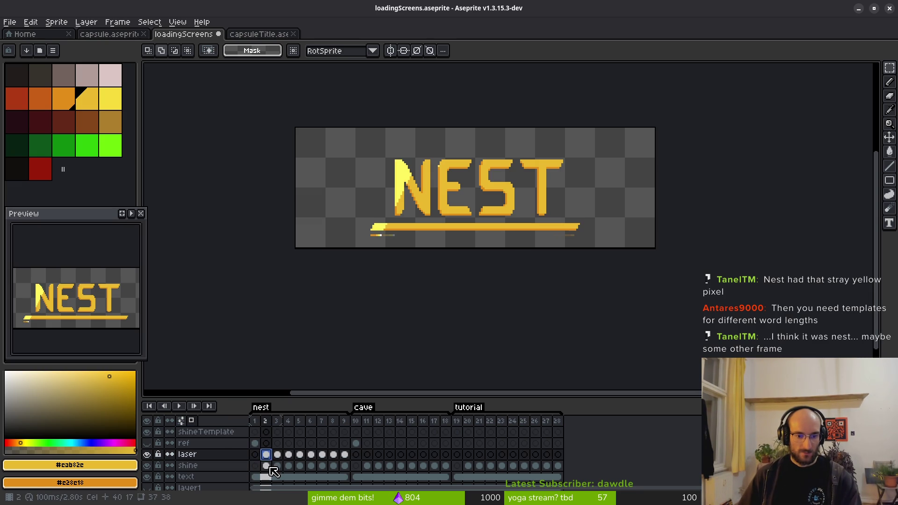
Check the CAVE title at frame 11, then select shineTemplate's frame-20 cel and zoom onto TUTORIAL
click(367, 466)
drag(434, 264, 464, 277)
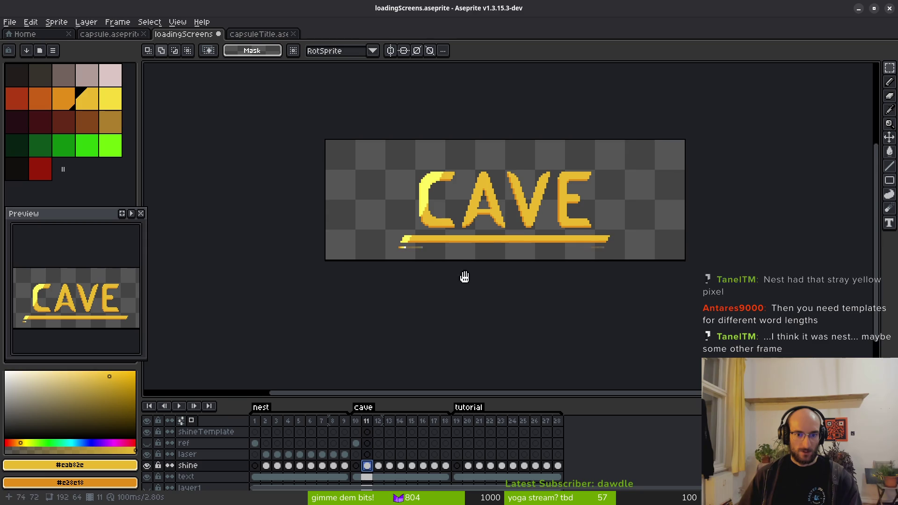
click(468, 465)
scroll(414, 184, up, 1)
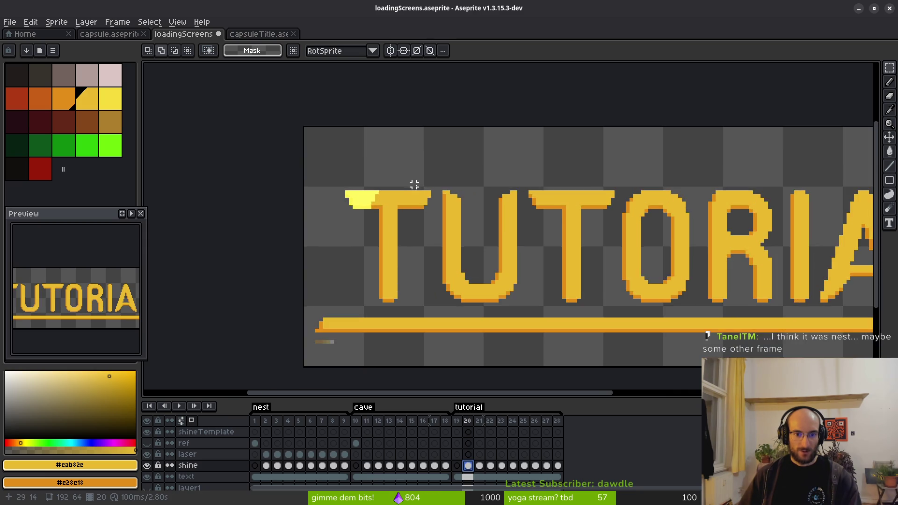
scroll(414, 185, left, 3)
scroll(421, 192, down, 2)
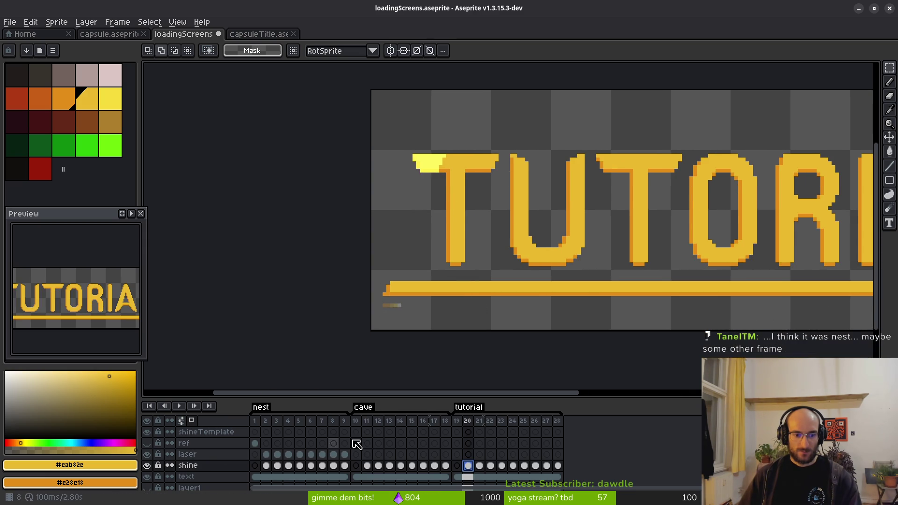
click(468, 432)
scroll(495, 281, up, 1)
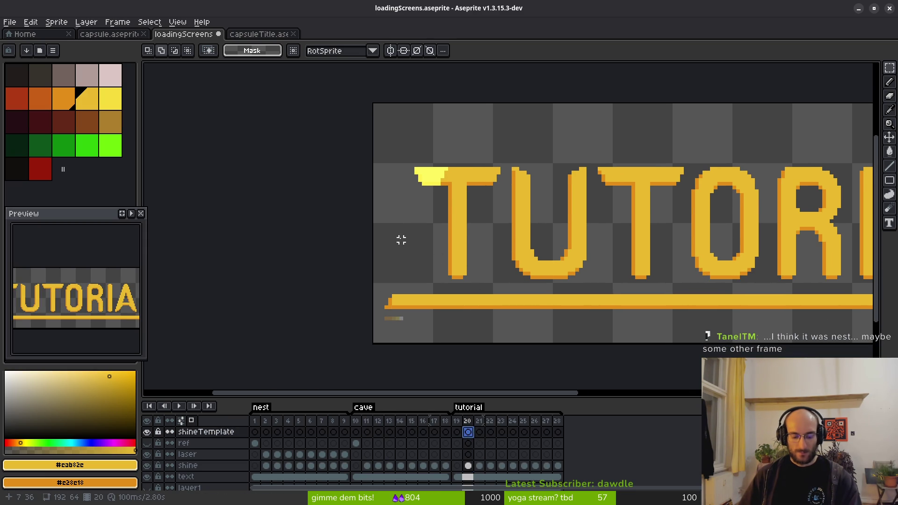
Pick yellow #fcf55c and draw diagonal shine edges from the T toward the underline
key(b)
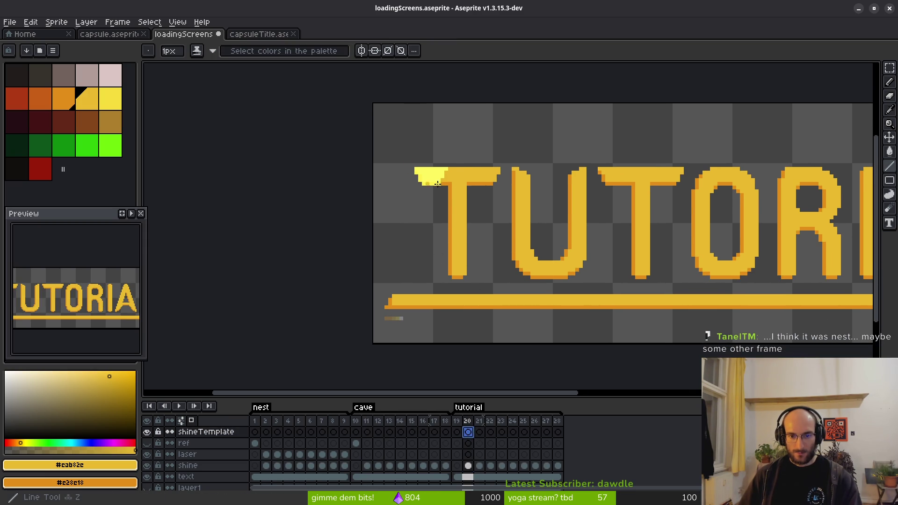
scroll(446, 167, up, 1)
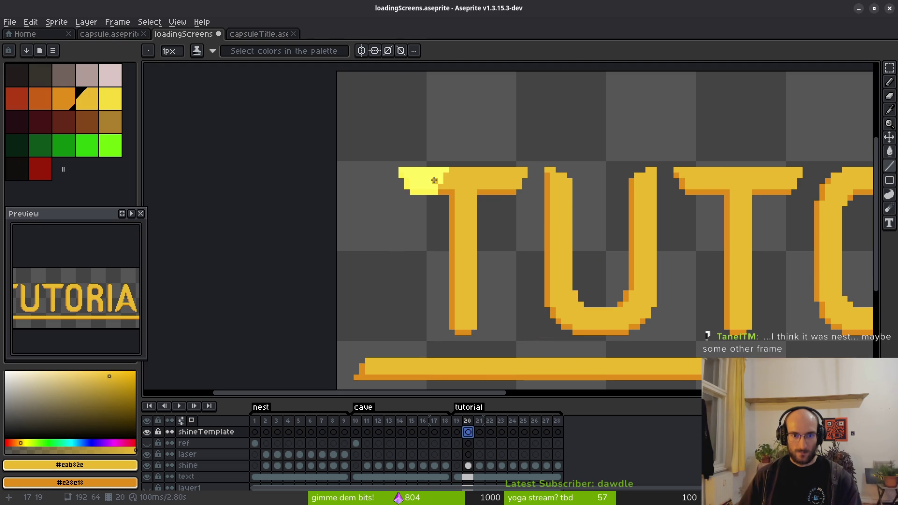
alt+click(437, 178)
drag(446, 209, 487, 156)
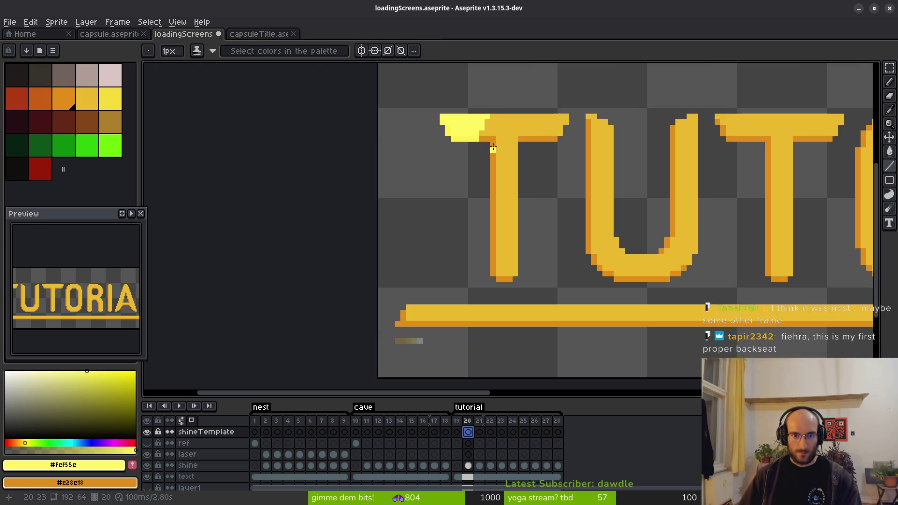
shift+click(436, 237)
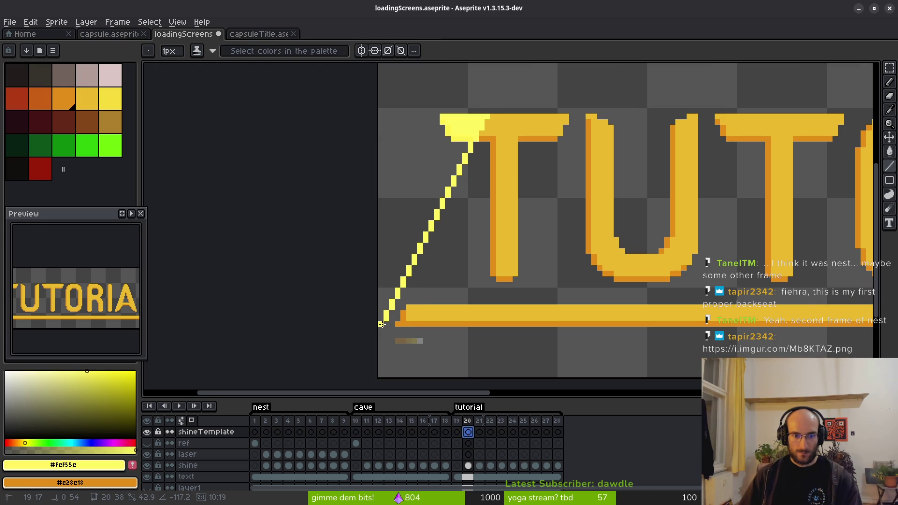
click(381, 324)
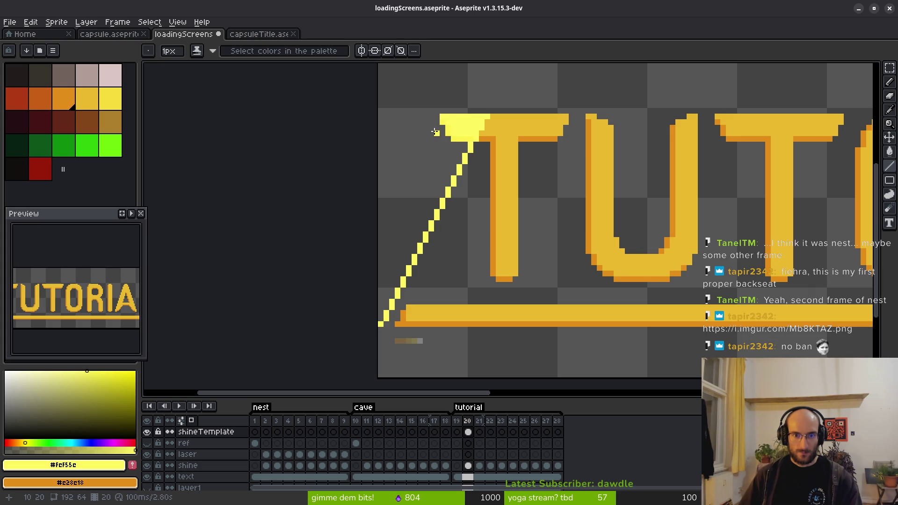
click(440, 116)
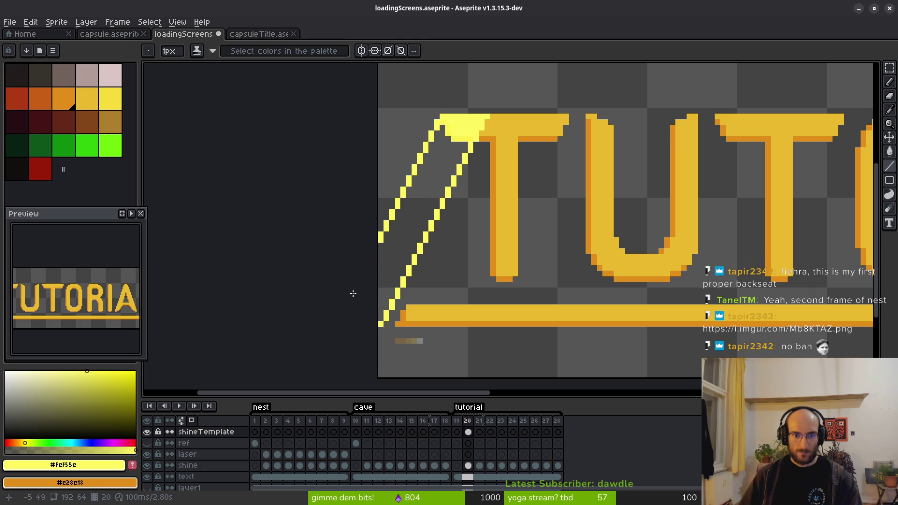
Fill the band between the diagonals yellow, closing its left edge after an overflowing fill
key(g)
click(432, 221)
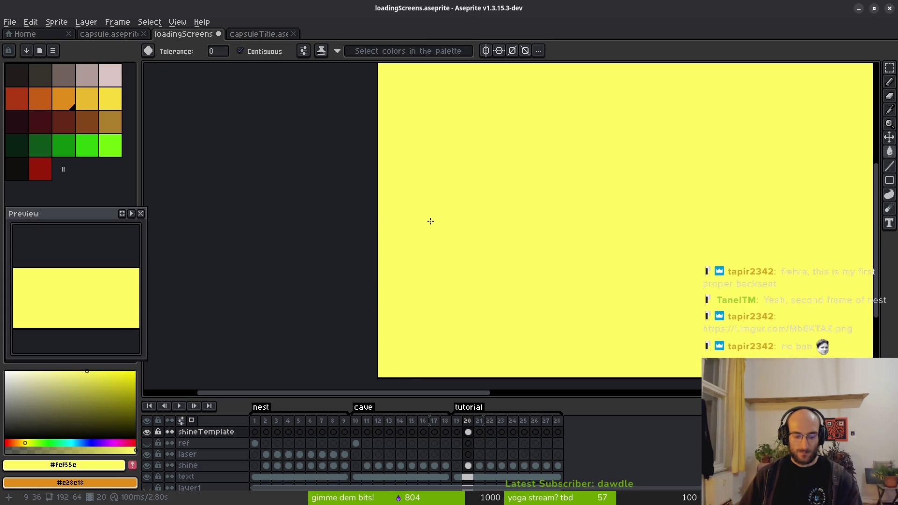
key(ctrl+z)
key(b)
drag(382, 239, 381, 327)
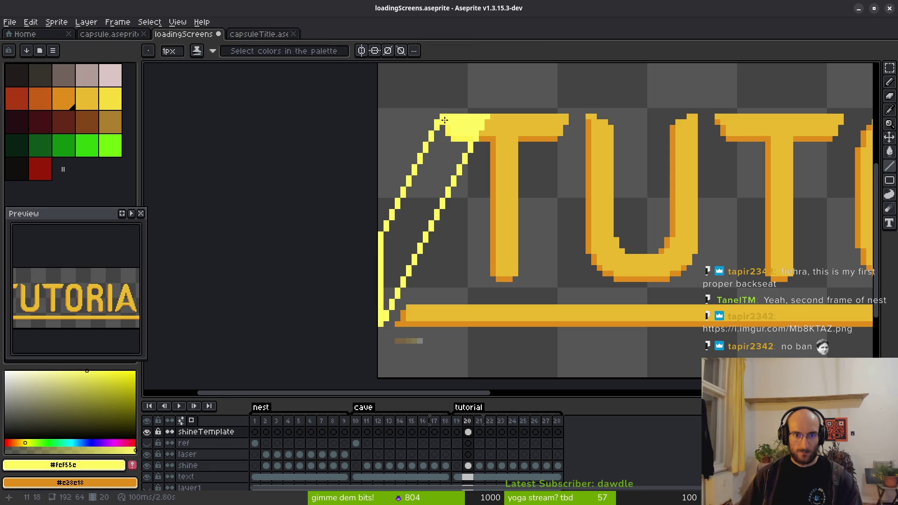
key(g)
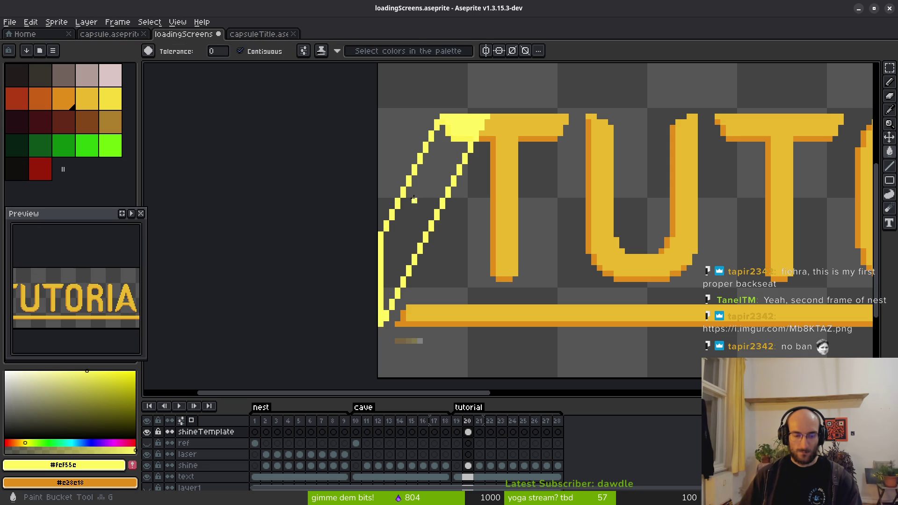
click(414, 199)
scroll(449, 201, down, 2)
On frame 21, draw two parallel diagonal lines from the T's top down to the bar
key(i)
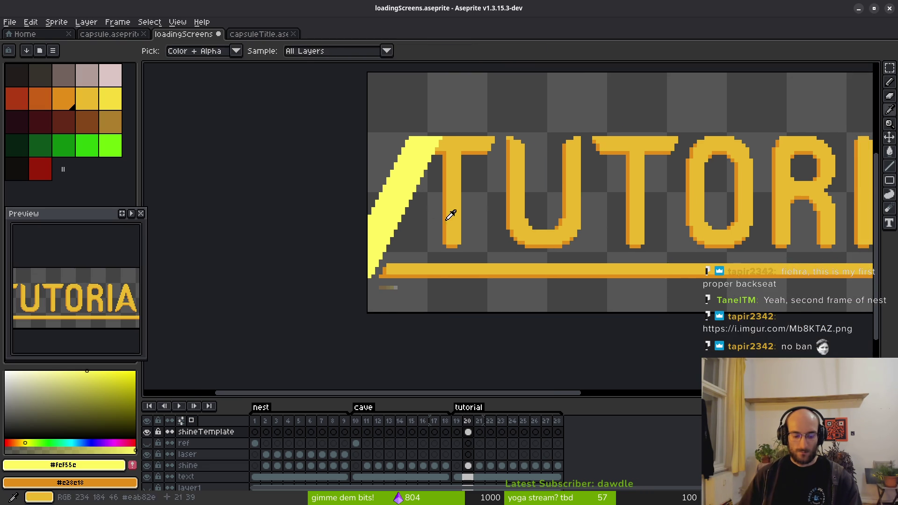
key(b)
key(period)
key(l)
scroll(444, 209, up, 1)
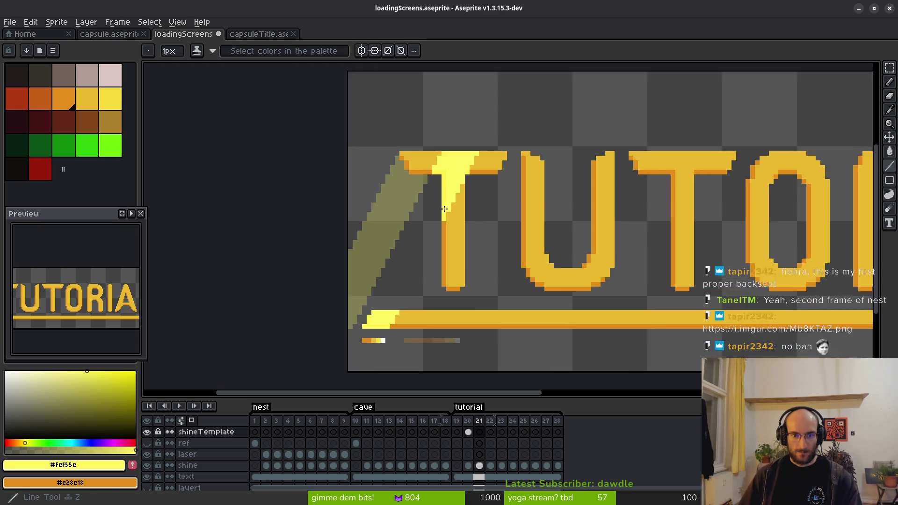
scroll(444, 209, up, 1)
mouse_move(481, 144)
mouse_down()
mouse_move(427, 227)
mouse_move(381, 346)
mouse_up()
drag(442, 140, 336, 350)
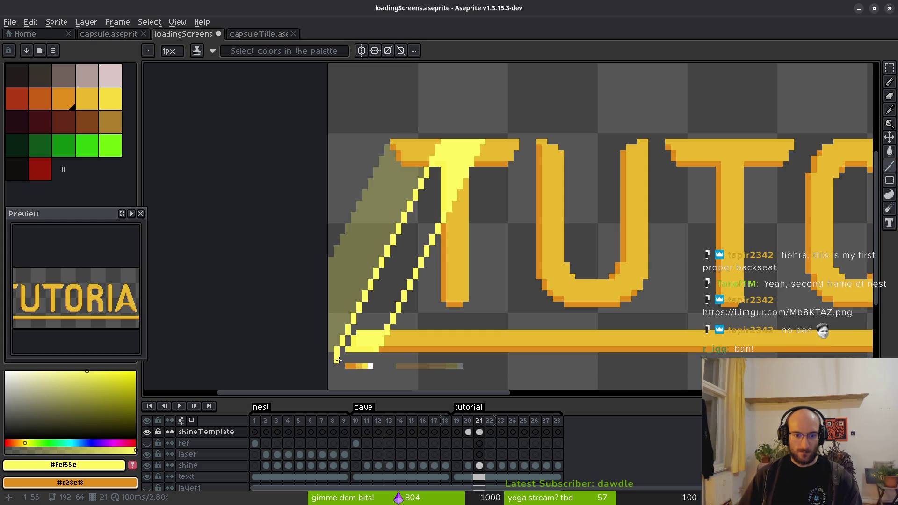
Fill the band between the two lines yellow and advance to frame 22
key(b)
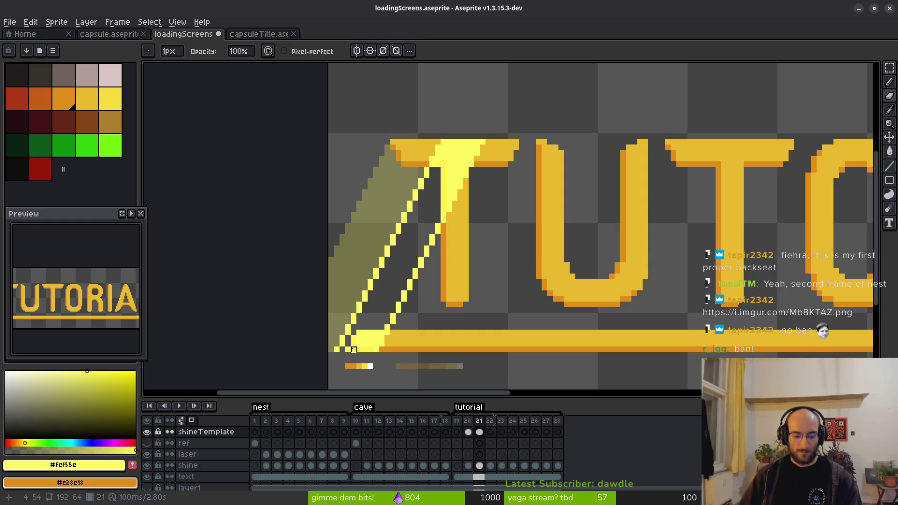
key(l)
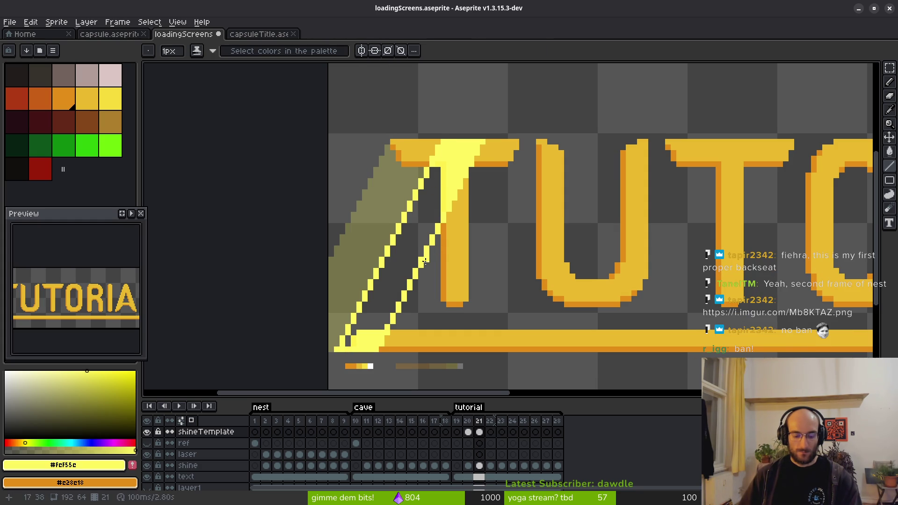
key(g)
click(400, 261)
scroll(397, 249, down, 2)
key(Right)
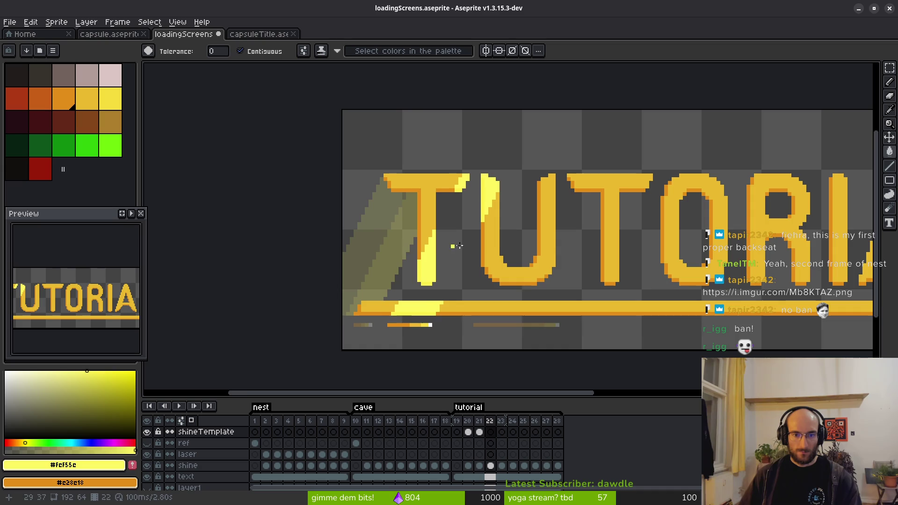
Draw two diagonals across the T and U on frame 22 and fill the band between them yellow
key(l)
scroll(412, 290, up, 2)
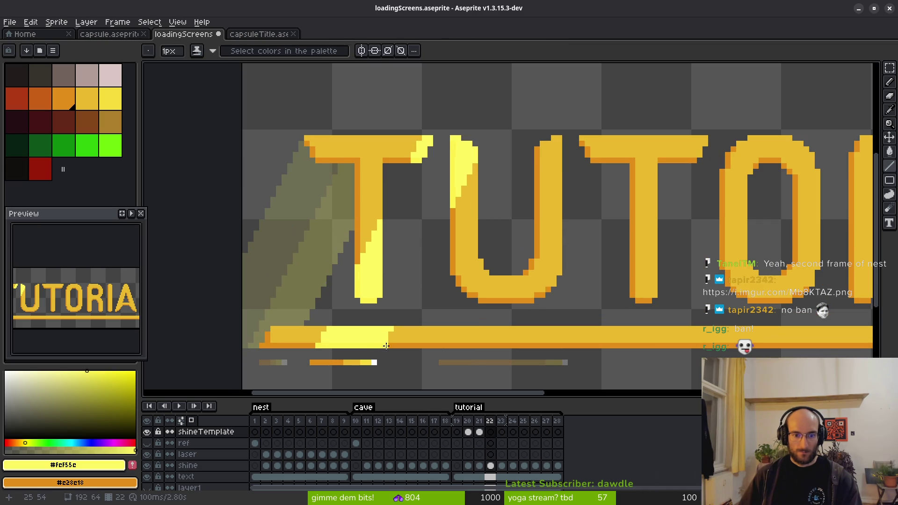
drag(319, 345, 422, 138)
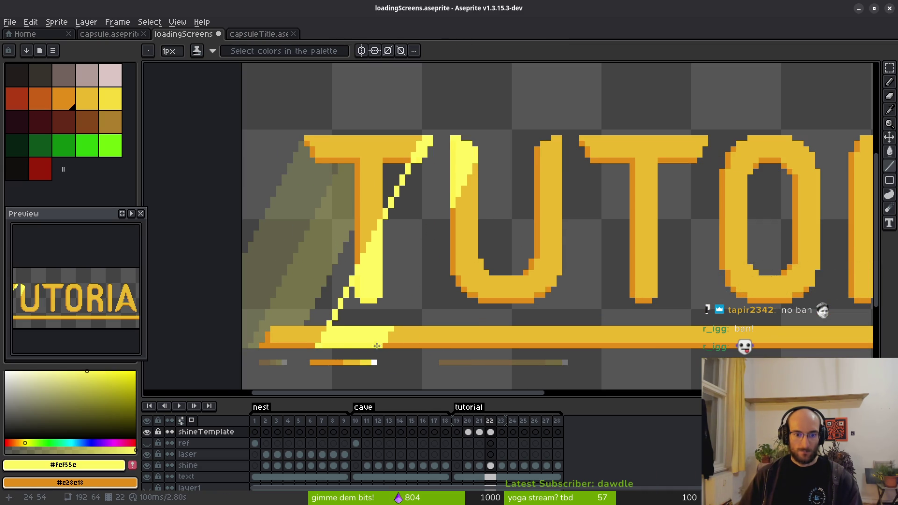
mouse_move(379, 346)
mouse_down()
mouse_move(479, 131)
mouse_move(487, 136)
mouse_up()
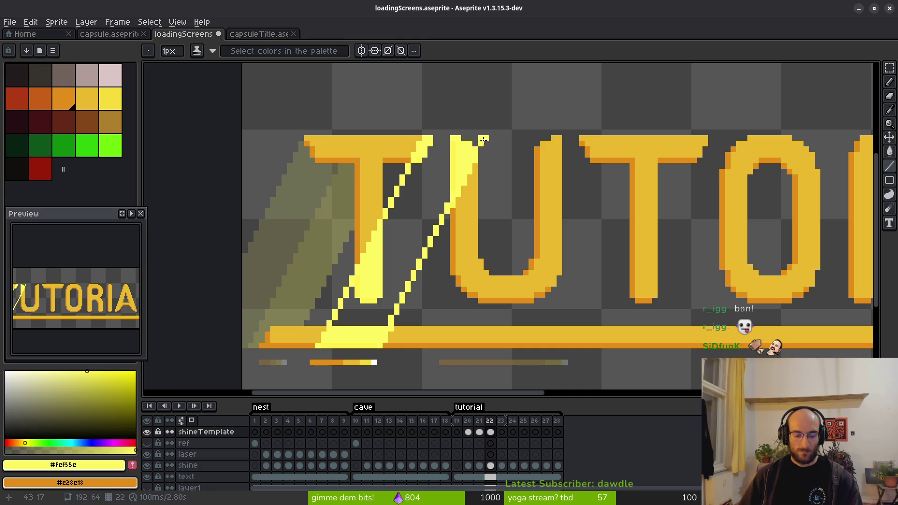
key(Escape)
mouse_move(376, 344)
mouse_down()
mouse_move(486, 135)
mouse_move(424, 138)
mouse_up()
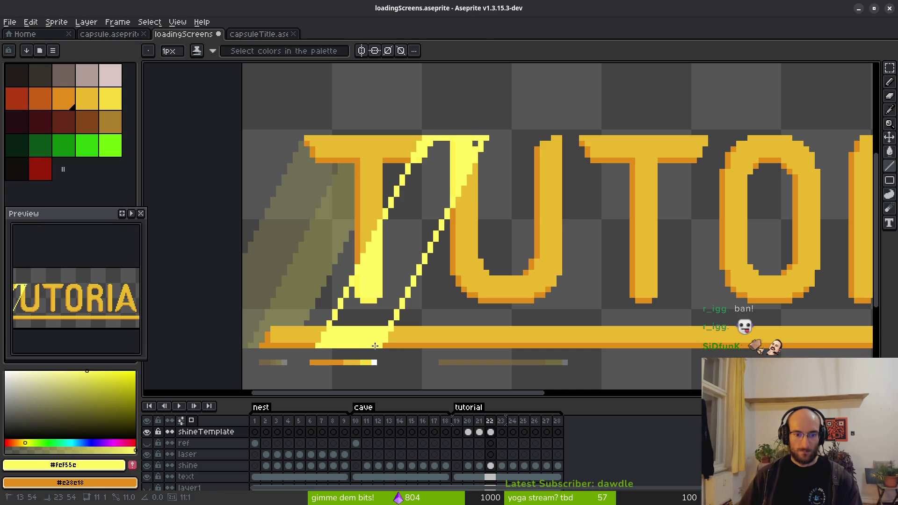
key(g)
click(424, 226)
scroll(424, 226, down, 1)
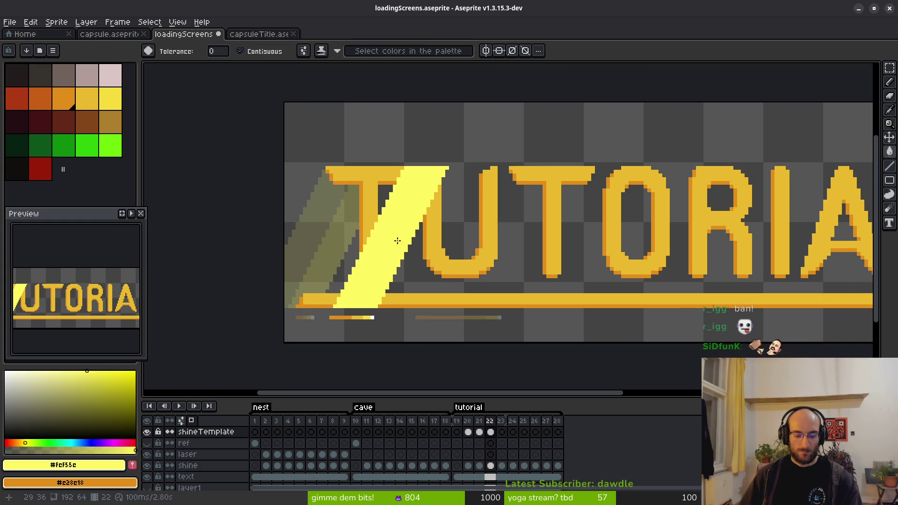
On frame 23, outline the next shine band over the U with diagonals, top and bottom edges
key(Right)
scroll(403, 254, up, 1)
key(l)
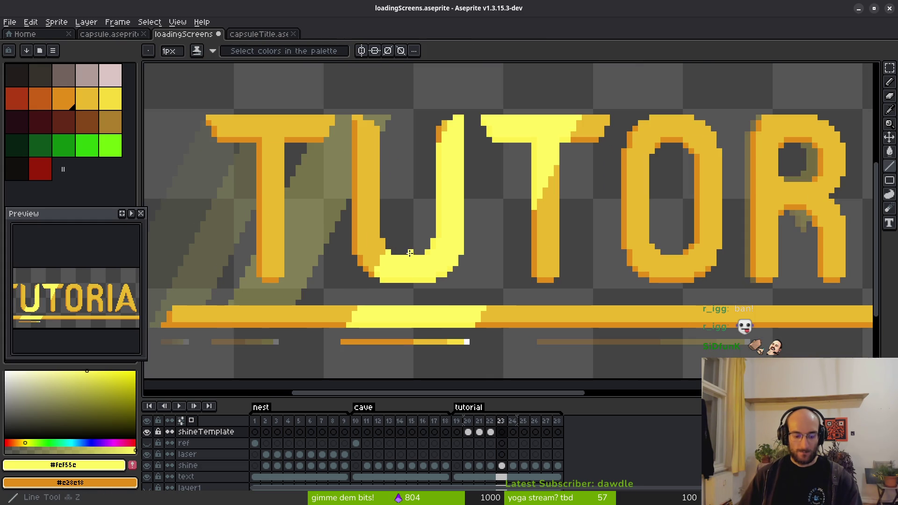
drag(360, 305, 454, 116)
drag(474, 324, 576, 120)
drag(481, 122, 454, 116)
drag(474, 324, 349, 326)
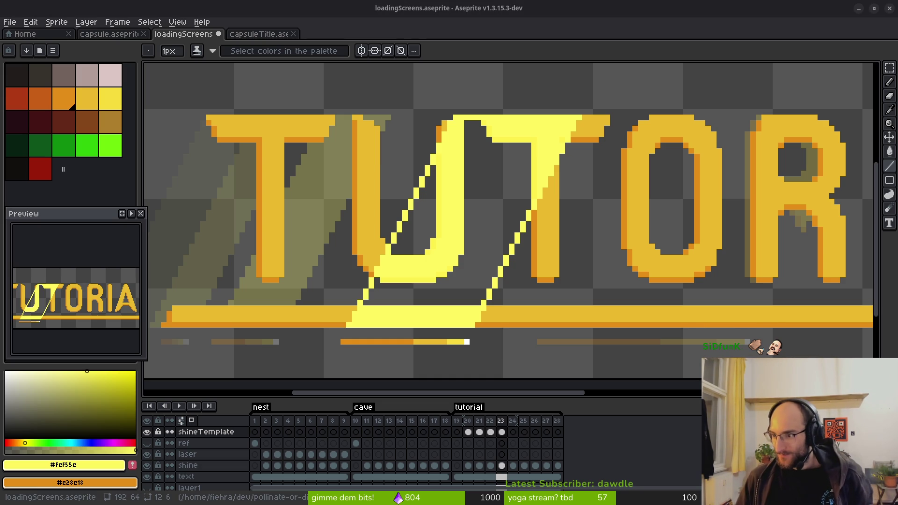
key(alt+Tab)
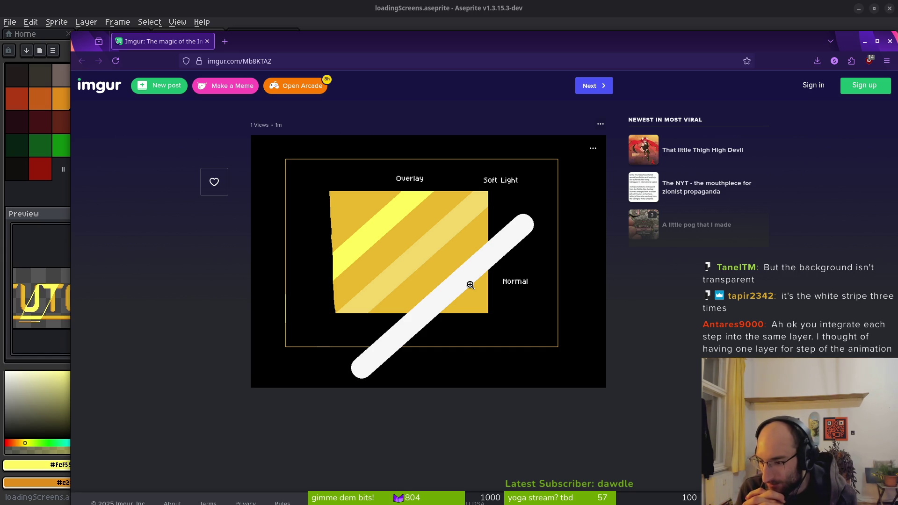
Return from Firefox to the Aseprite window using its title bar
click(210, 11)
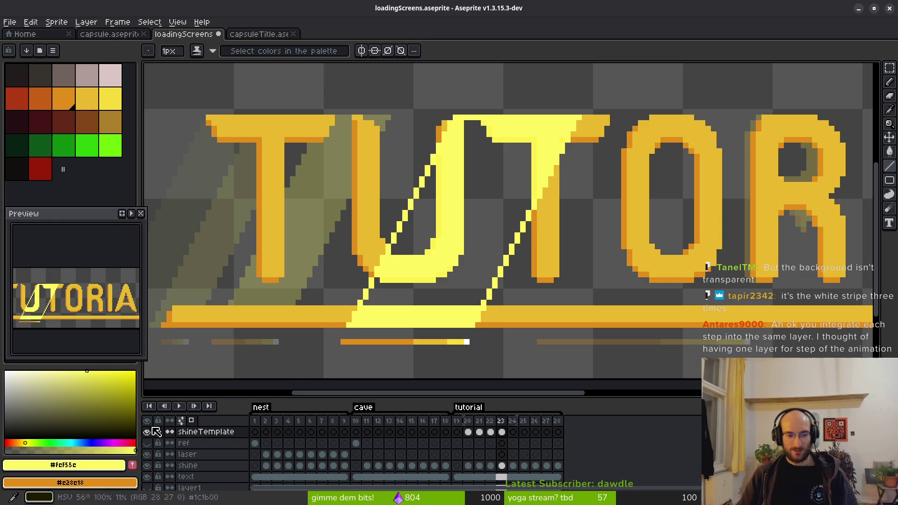
Fill the frame-23 band between the diagonals solid yellow
scroll(479, 241, down, 2)
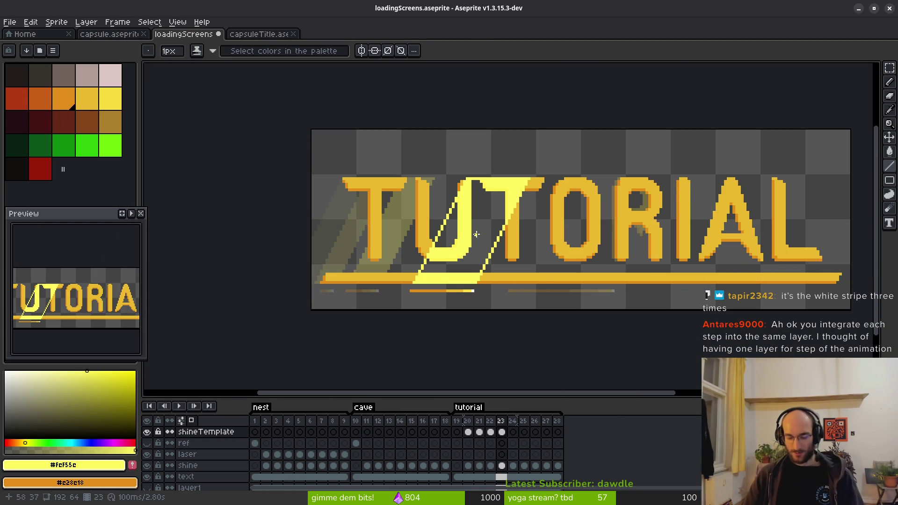
key(g)
click(474, 212)
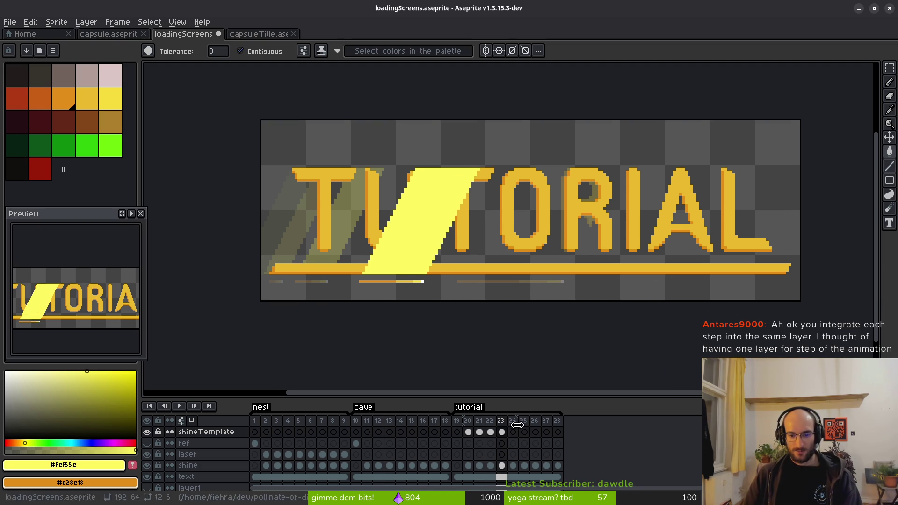
Go to frame 24, undo the accidental template cel move, and save loadingScreens.aseprite
click(513, 432)
scroll(500, 270, up, 2)
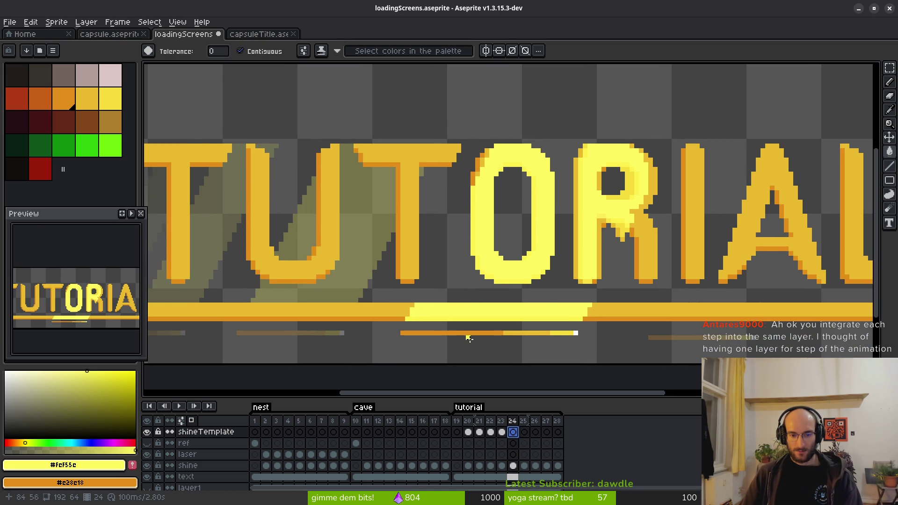
mouse_move(472, 437)
mouse_down()
mouse_move(512, 432)
mouse_move(505, 465)
mouse_up()
click(467, 432)
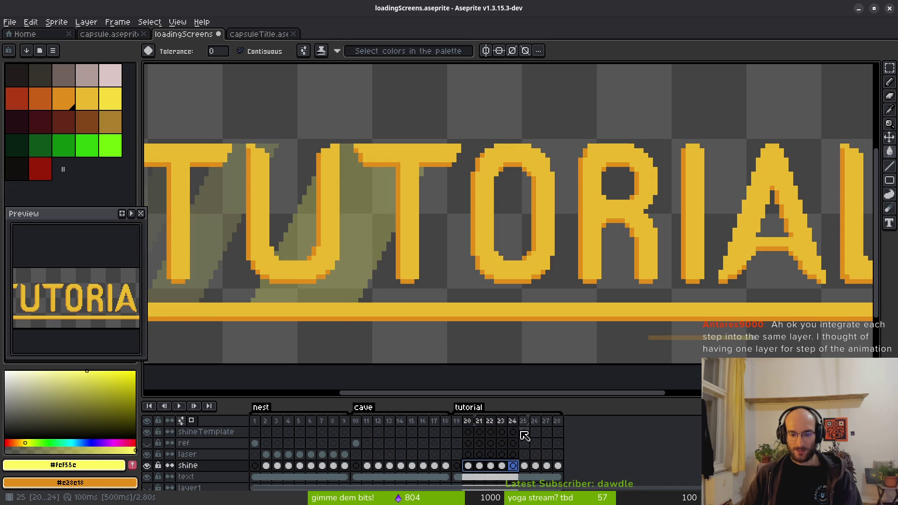
key(ctrl+z)
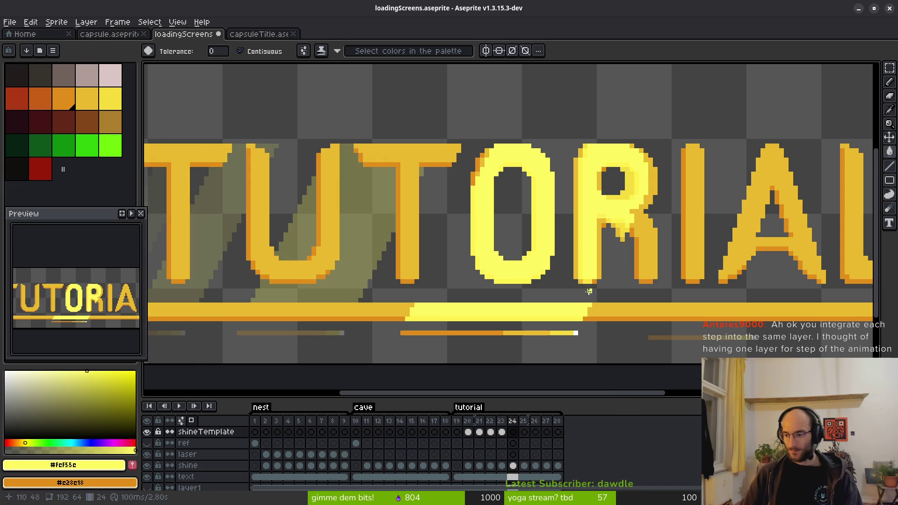
key(ctrl+s)
scroll(566, 271, down, 3)
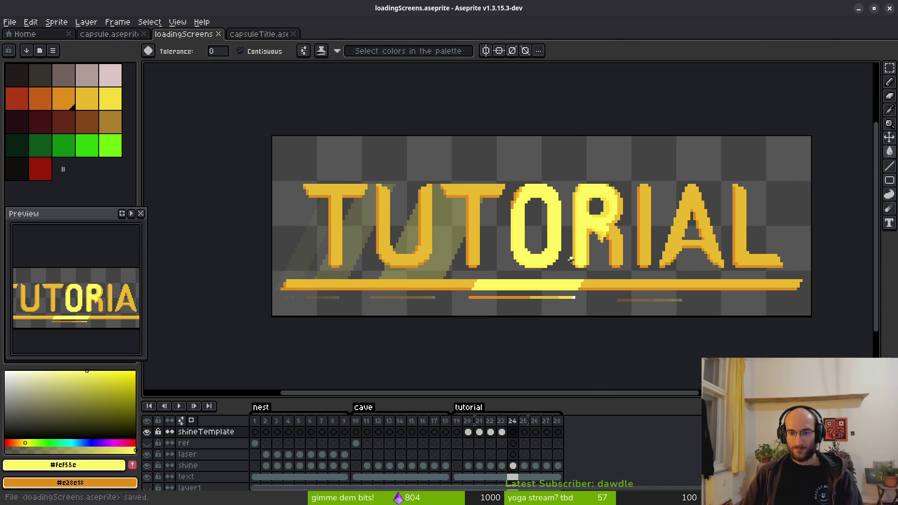
Outline a slanted band over the O and R on frame 24, removing a stray pixel
mouse_move(511, 259)
mouse_down()
mouse_move(462, 266)
mouse_move(462, 282)
mouse_up()
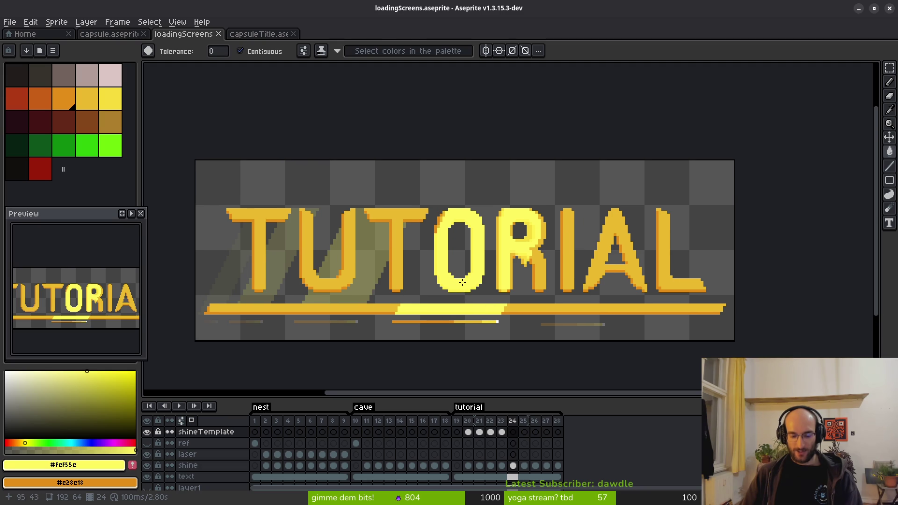
key(b)
scroll(462, 282, up, 1)
click(513, 465)
click(512, 431)
scroll(391, 254, up, 1)
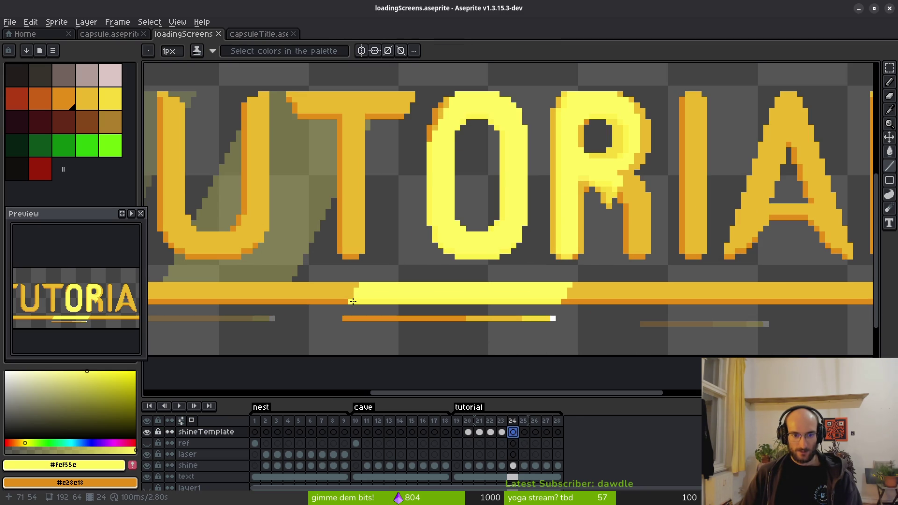
shift+click(457, 94)
click(570, 281)
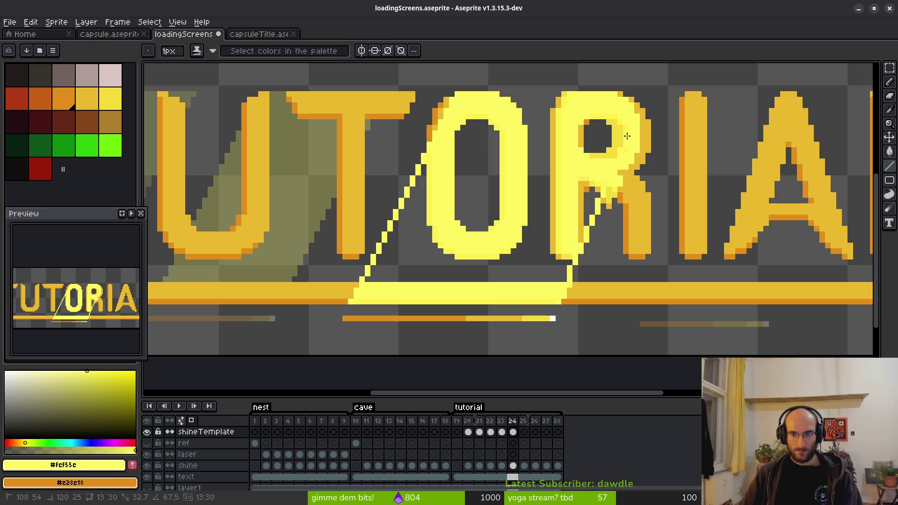
mouse_move(649, 121)
mouse_down()
mouse_move(664, 95)
mouse_move(454, 96)
mouse_up()
click(401, 280)
key(ctrl+z)
drag(350, 303, 557, 303)
Fill the slanted band solid yellow and recenter the title in view
scroll(557, 304, down, 1)
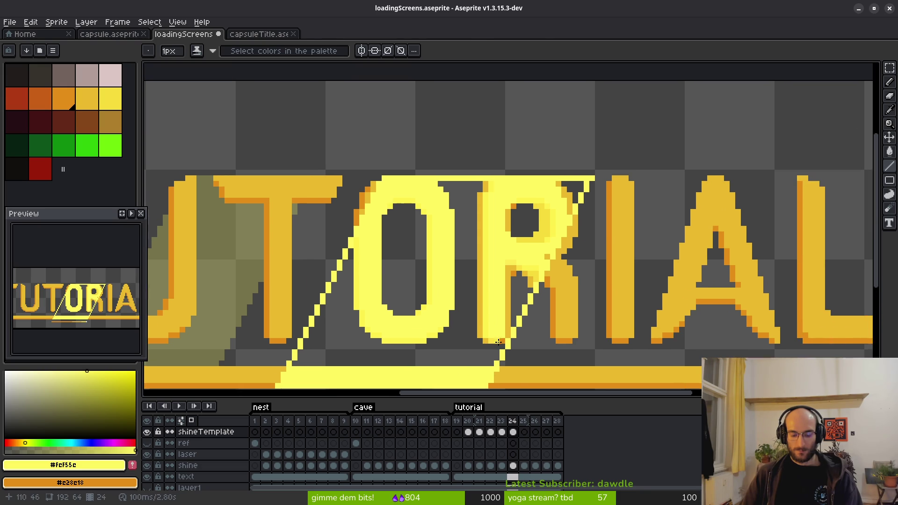
key(g)
click(496, 317)
scroll(501, 315, down, 1)
key(alt)
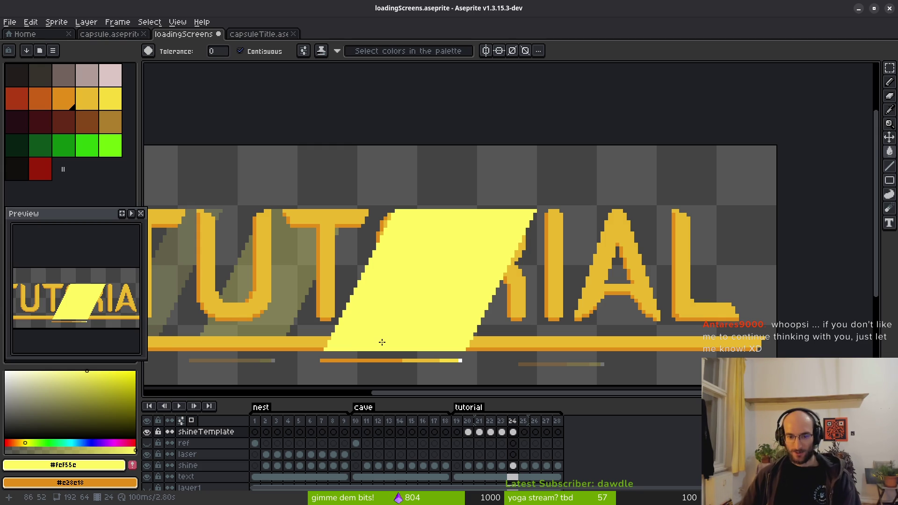
mouse_move(576, 295)
mouse_down()
mouse_move(553, 282)
mouse_move(580, 277)
mouse_move(593, 303)
mouse_move(571, 293)
mouse_move(593, 301)
mouse_move(571, 308)
mouse_up()
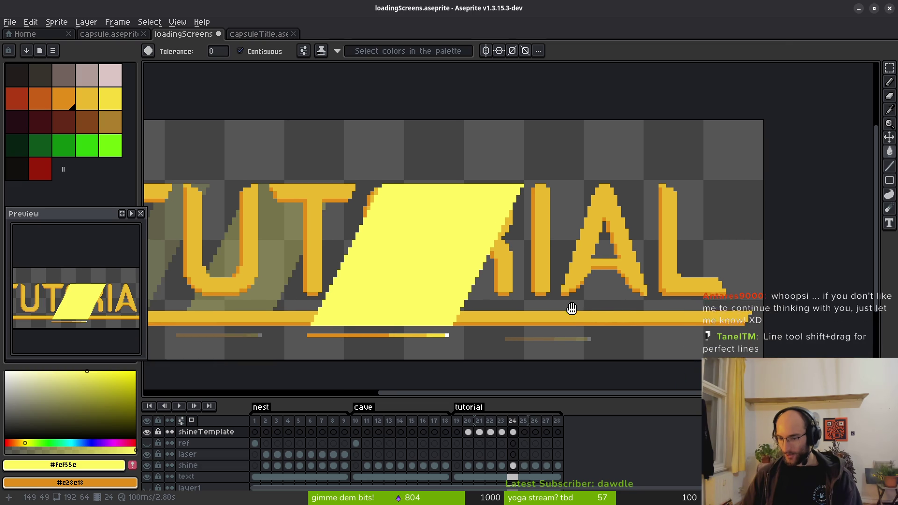
On frame 25, undo an accidental canvas fill and draw diagonals past the I and A
key(Right)
scroll(479, 334, up, 2)
click(490, 276)
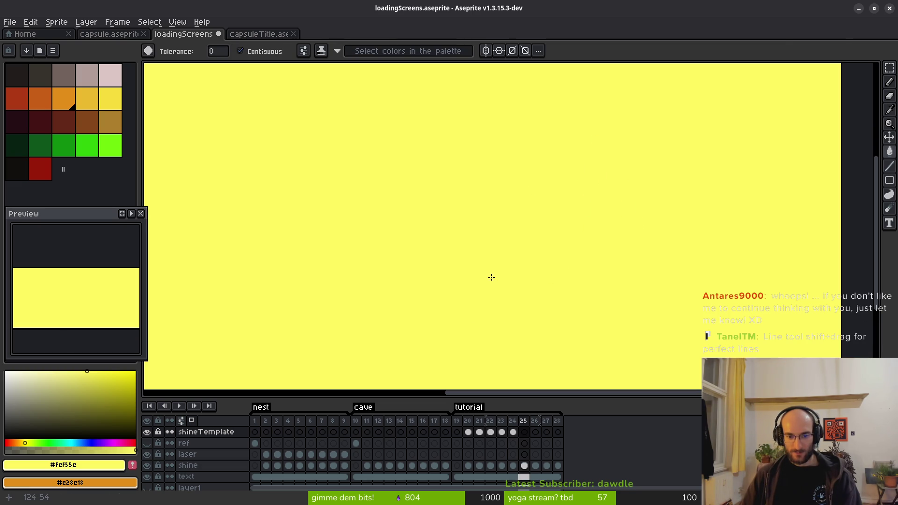
key(ctrl+z)
key(l)
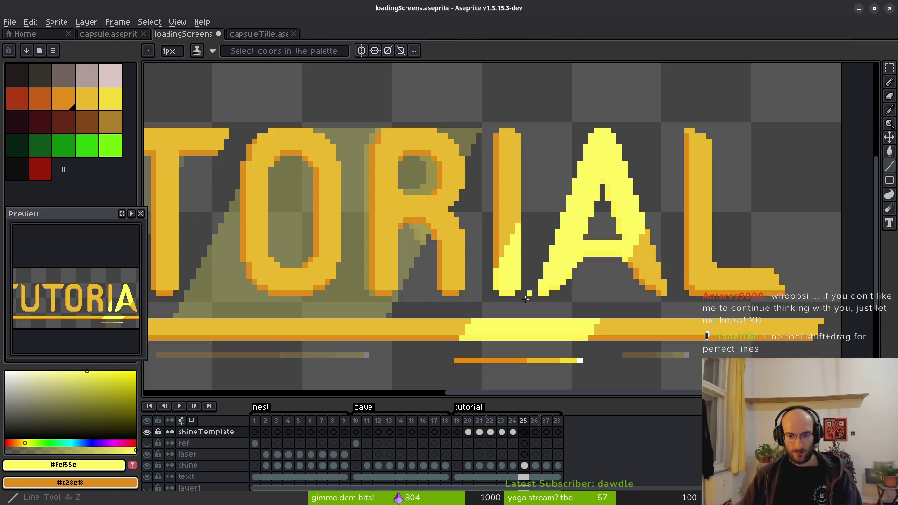
mouse_move(473, 317)
mouse_down()
mouse_move(546, 138)
mouse_move(574, 125)
mouse_up()
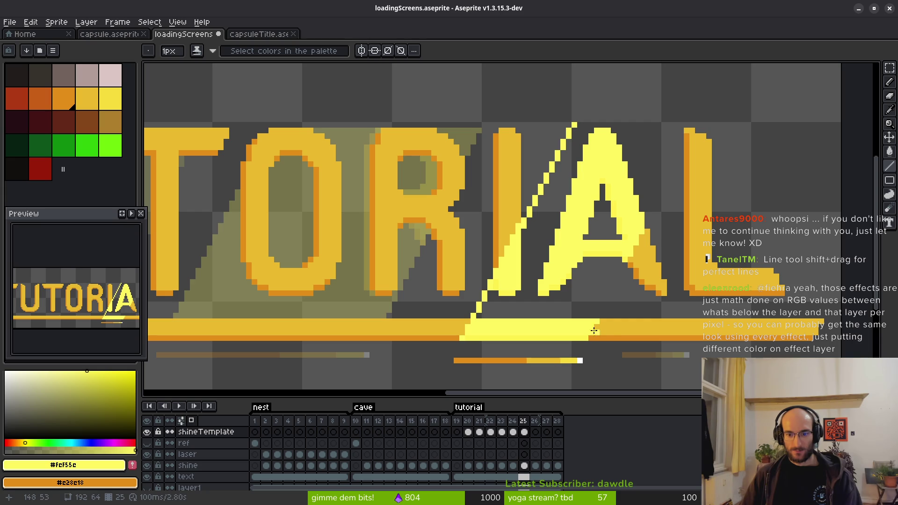
mouse_move(584, 338)
mouse_down()
mouse_move(698, 120)
mouse_move(573, 124)
mouse_up()
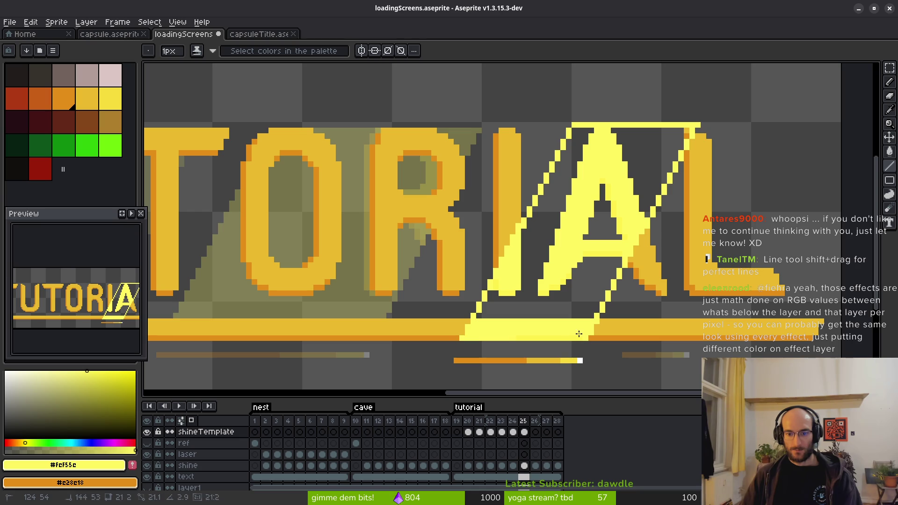
Fill the band between the diagonals yellow and advance to frame 26
key(g)
click(591, 277)
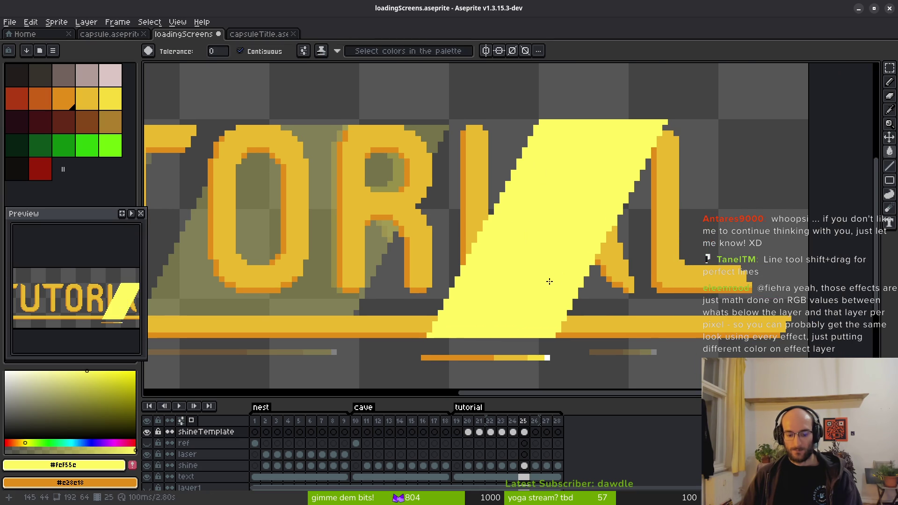
key(period)
scroll(487, 258, up, 4)
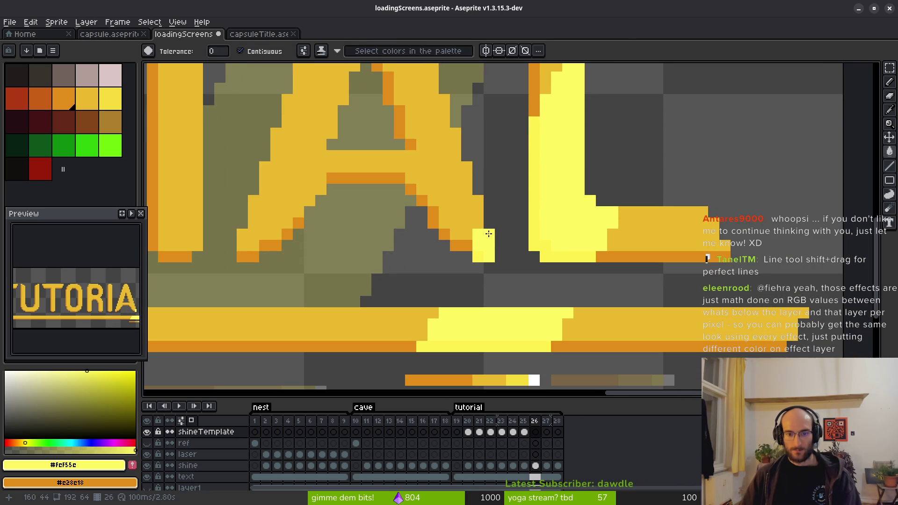
scroll(438, 334, down, 3)
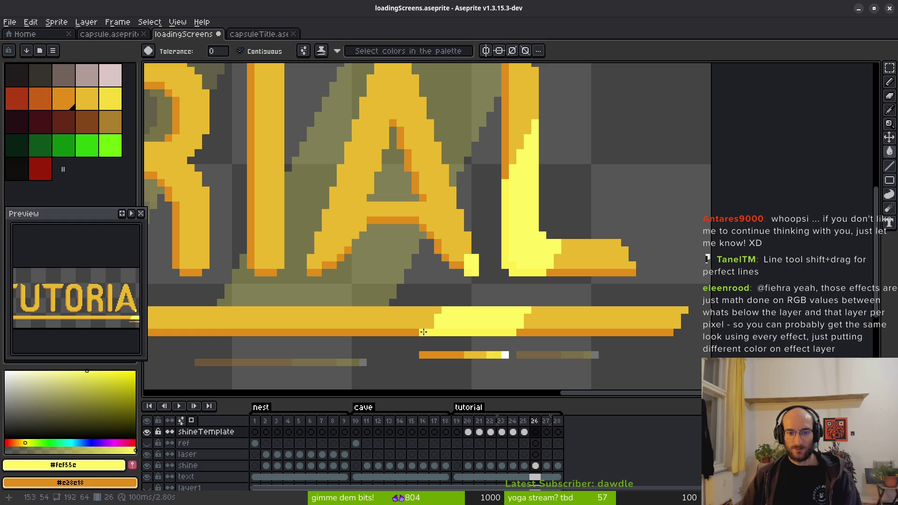
Undo a stray fill and draw two diagonals forming a parallelogram over the L on frame 26
scroll(428, 331, down, 2)
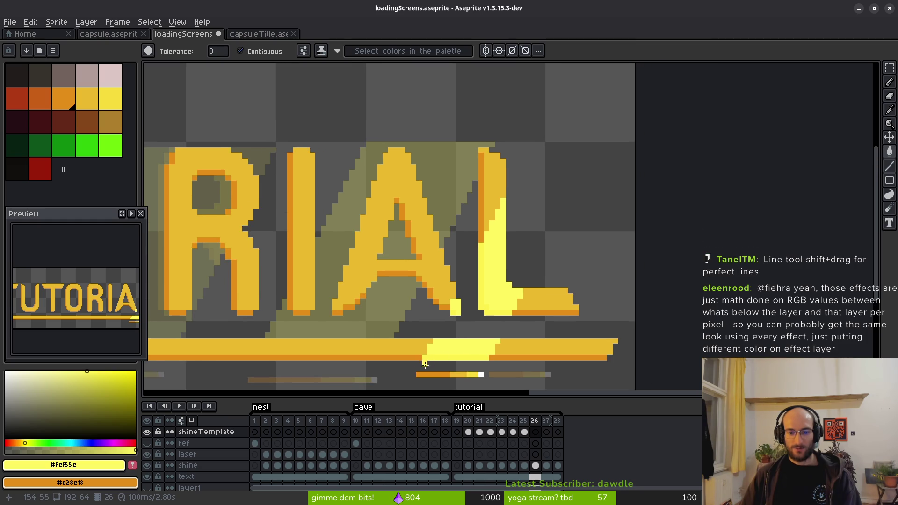
click(424, 358)
key(ctrl+z)
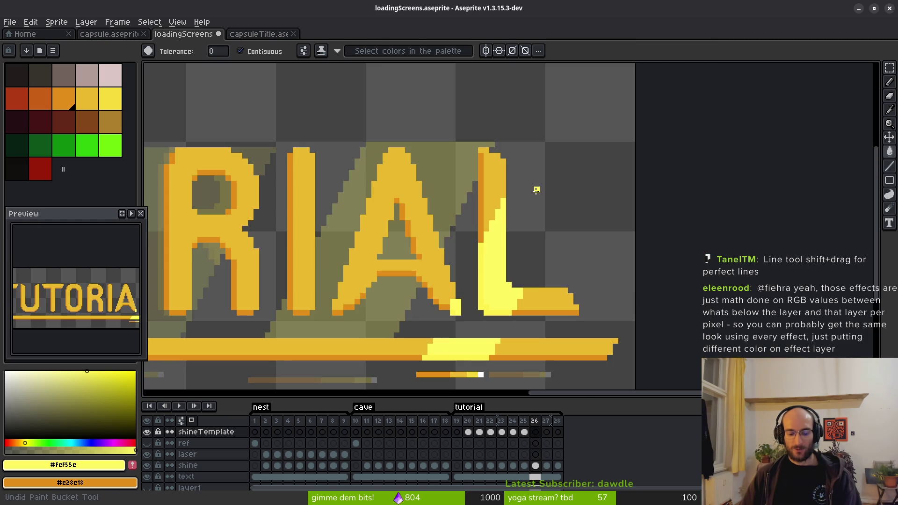
key(l)
drag(441, 344, 530, 150)
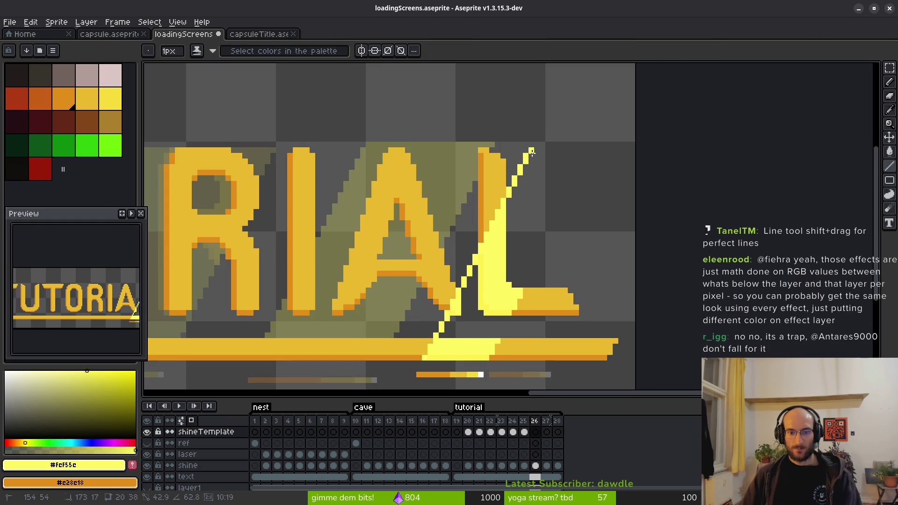
drag(531, 152, 531, 152)
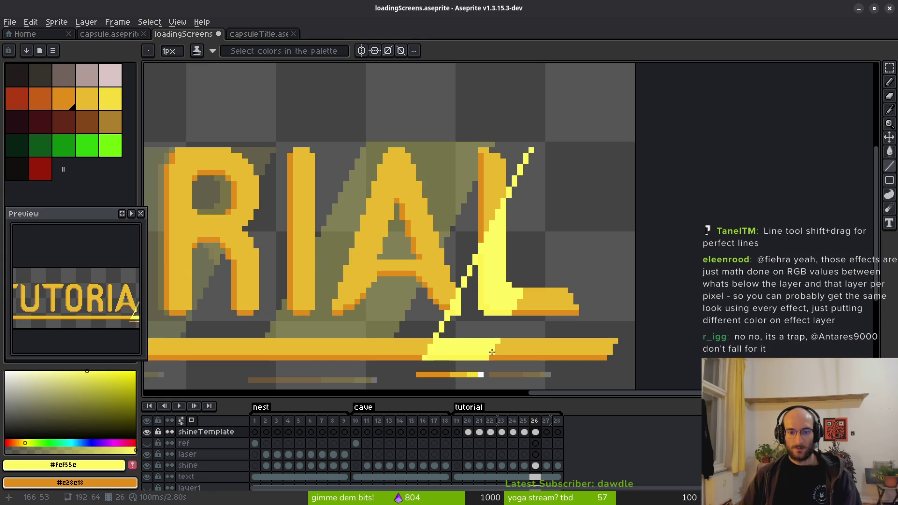
drag(419, 357, 526, 151)
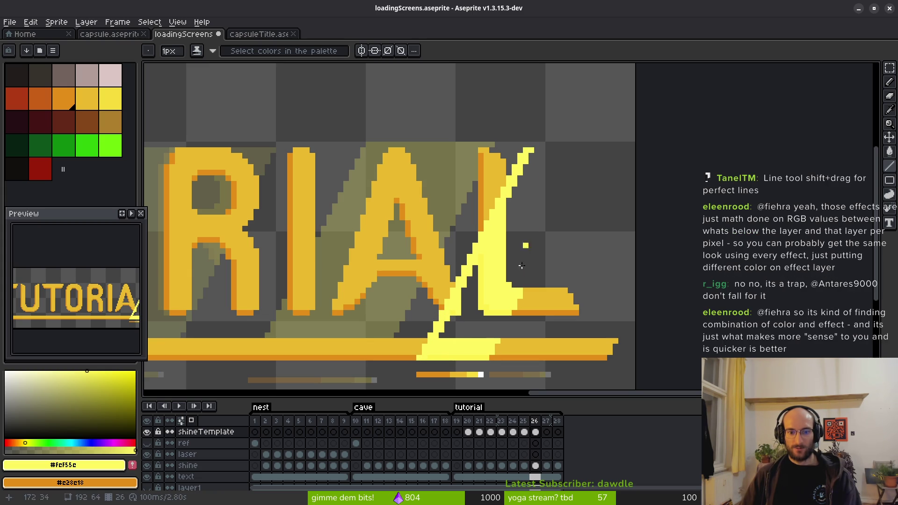
mouse_move(486, 358)
mouse_down()
mouse_move(592, 150)
mouse_move(526, 151)
mouse_up()
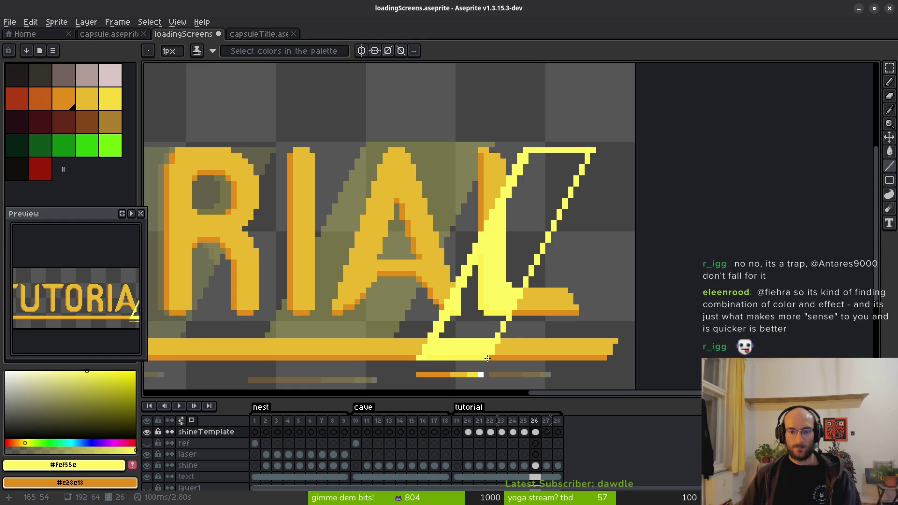
Fill the parallelogram yellow, undo a whole-sprite fill, and step to frame 27
key(g)
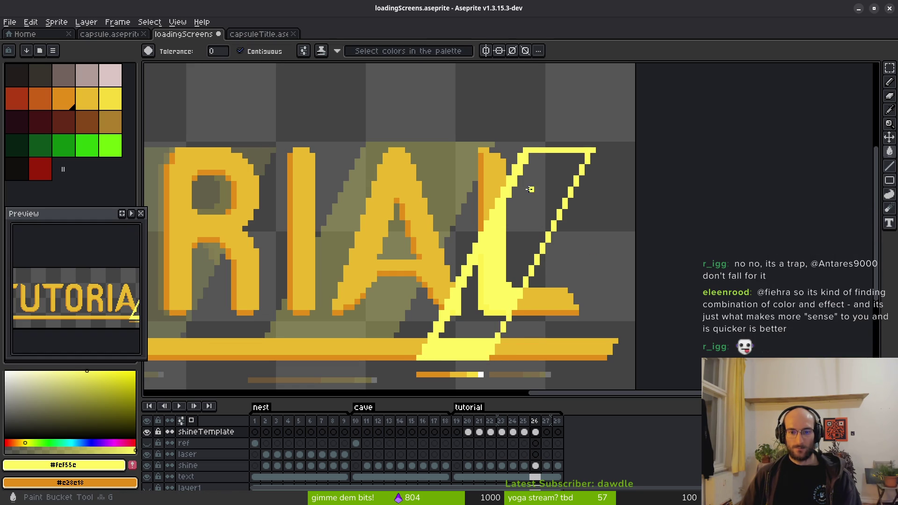
click(530, 189)
scroll(520, 244, down, 2)
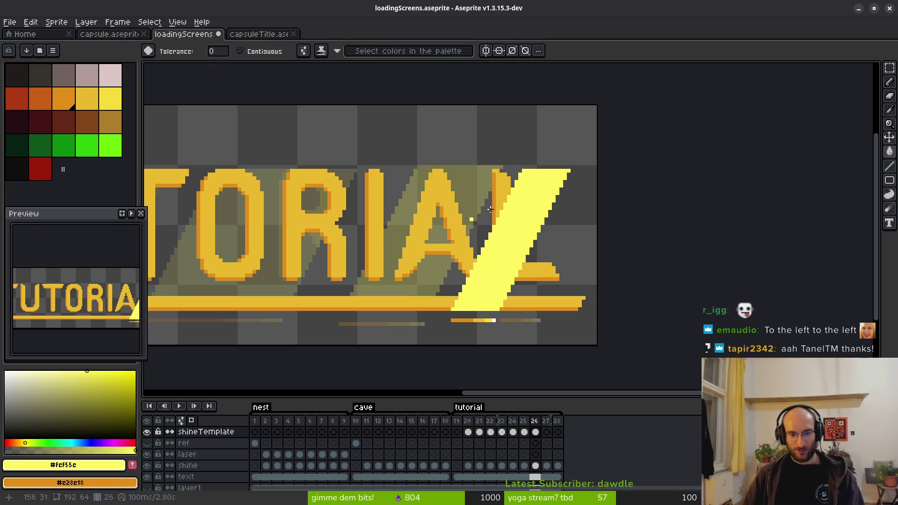
click(421, 229)
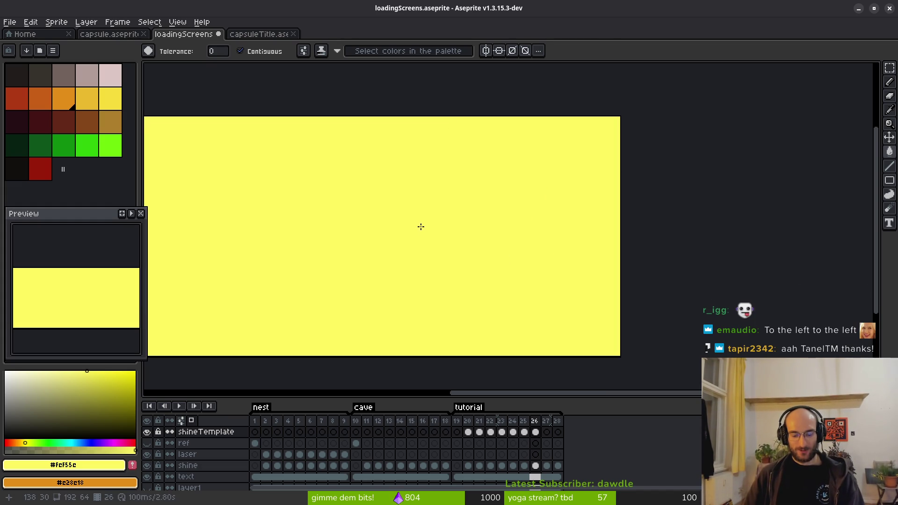
key(ctrl+z)
key(b)
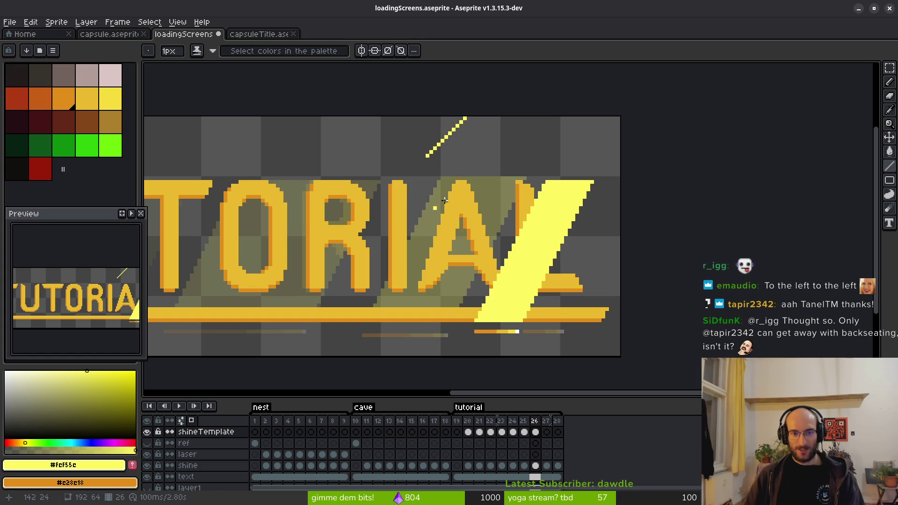
drag(537, 250, 519, 227)
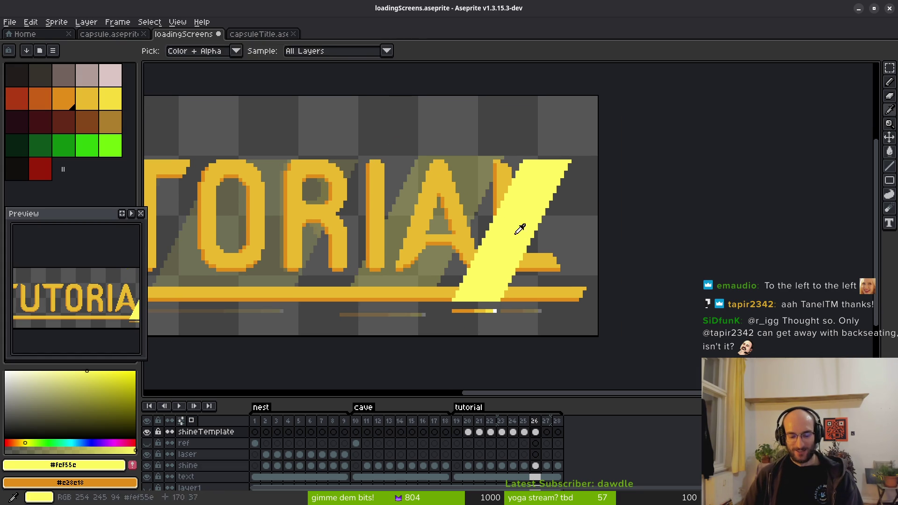
key(.)
drag(570, 260, 522, 252)
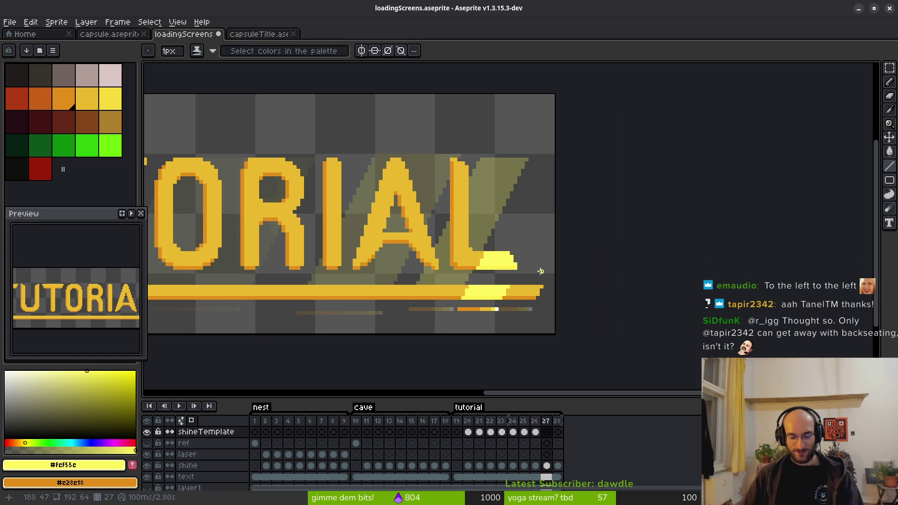
Draw the first diagonal shine line past the L on frame 27, discarding a misplaced attempt
mouse_move(464, 297)
mouse_down()
mouse_move(539, 154)
mouse_move(706, 174)
mouse_move(748, 173)
mouse_move(754, 163)
mouse_move(756, 176)
mouse_move(770, 171)
mouse_move(748, 220)
mouse_move(753, 181)
mouse_up()
scroll(535, 158, left, 5)
scroll(721, 250, up, 2)
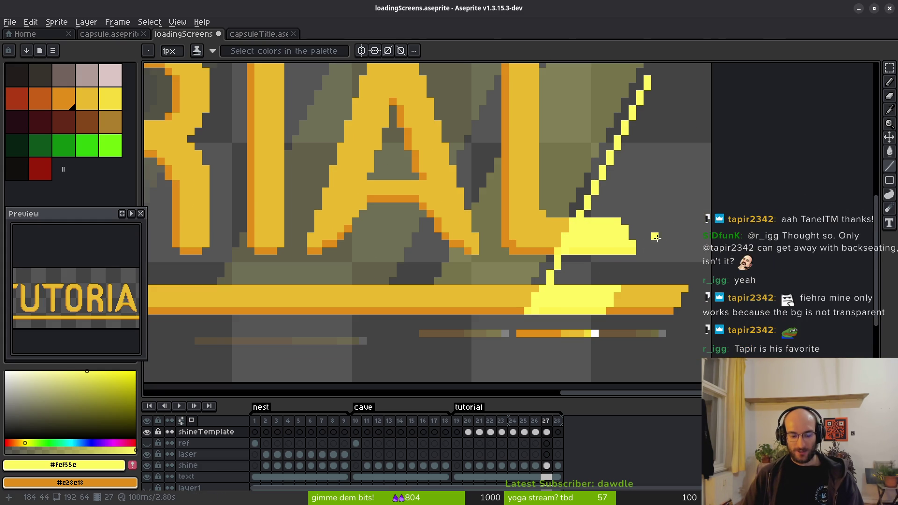
key(ctrl+z)
scroll(607, 280, up, 2)
scroll(523, 332, down, 3)
mouse_move(523, 332)
mouse_down()
mouse_move(612, 159)
mouse_move(594, 173)
mouse_move(599, 162)
mouse_up()
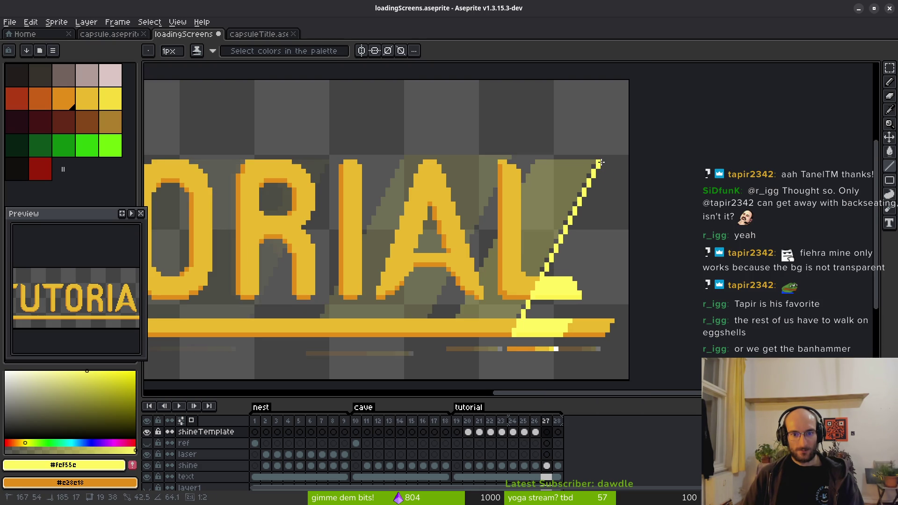
drag(599, 162, 600, 163)
scroll(526, 239, right, 3)
key(ctrl+z)
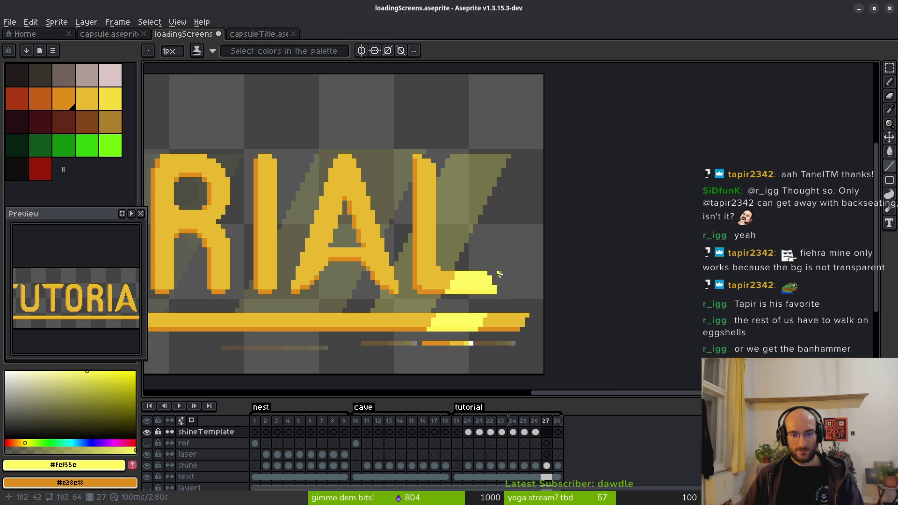
scroll(433, 333, up, 1)
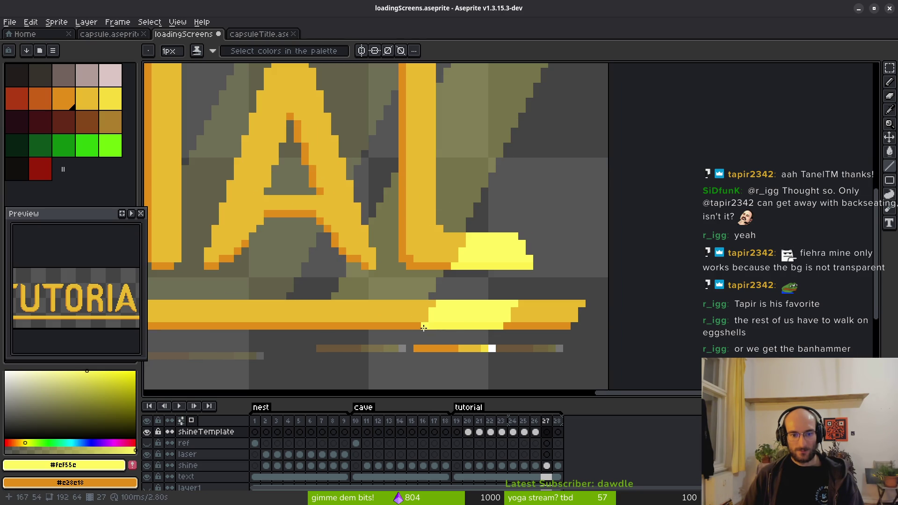
Draw the second diagonal up to the right edge and fill between the lines yellow
mouse_move(430, 322)
mouse_down()
mouse_move(405, 352)
mouse_move(489, 168)
mouse_move(498, 176)
mouse_move(489, 185)
mouse_up()
scroll(407, 346, down, 1)
scroll(426, 332, up, 1)
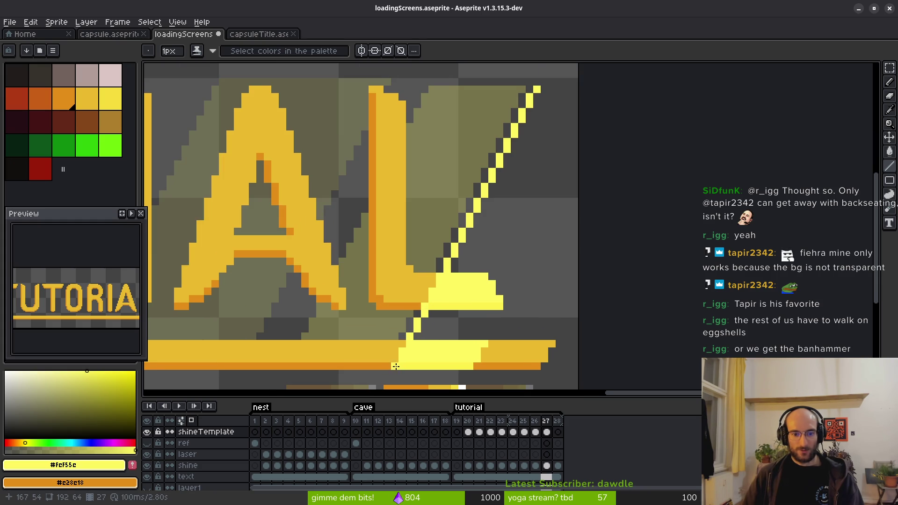
scroll(464, 367, up, 1)
drag(464, 367, 591, 124)
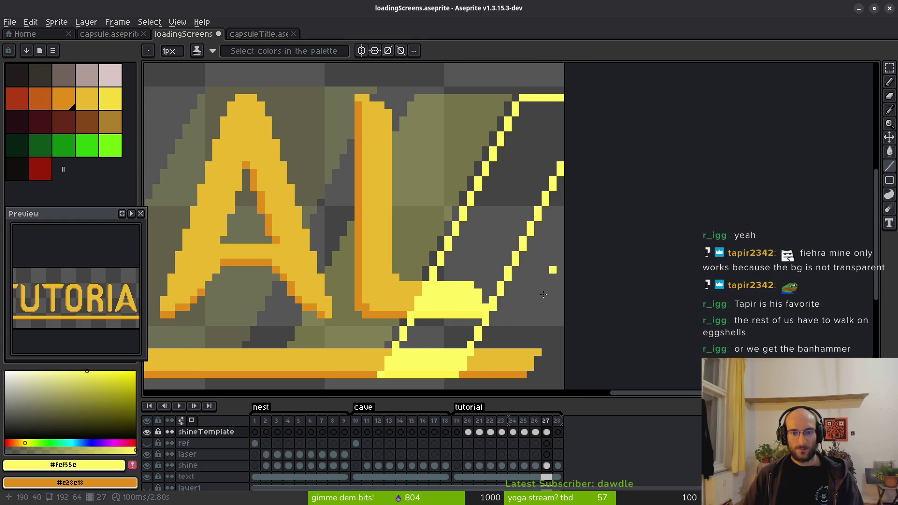
scroll(417, 323, down, 2)
key(g)
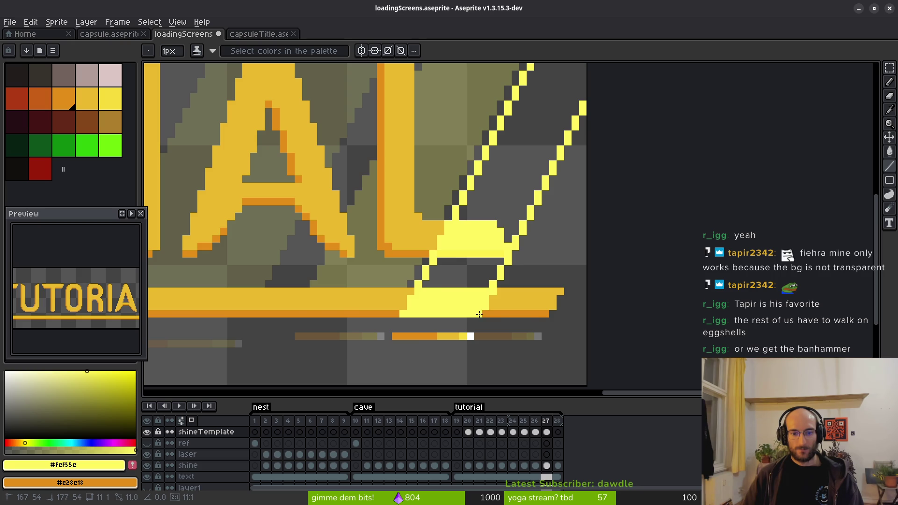
scroll(513, 208, up, 2)
click(513, 208)
scroll(516, 206, down, 2)
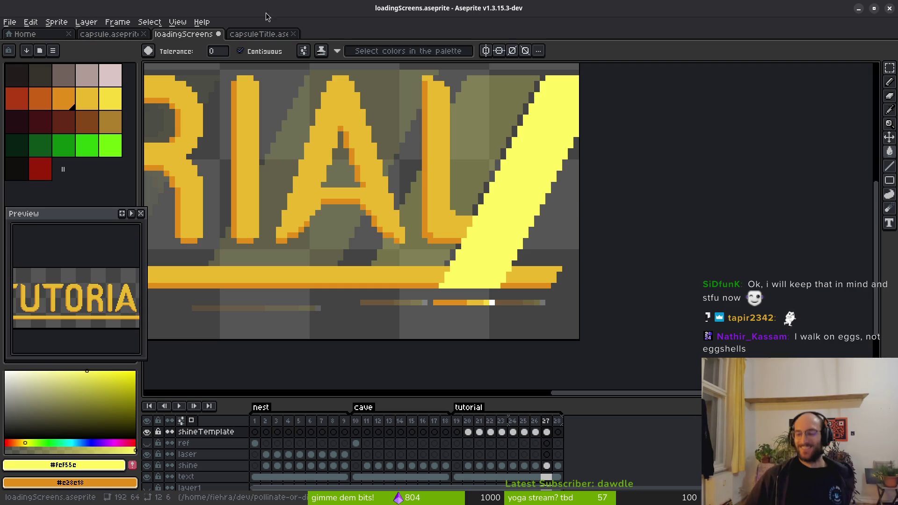
Step to frame 28 and undo an accidental yellow fill
scroll(565, 246, down, 2)
key(period)
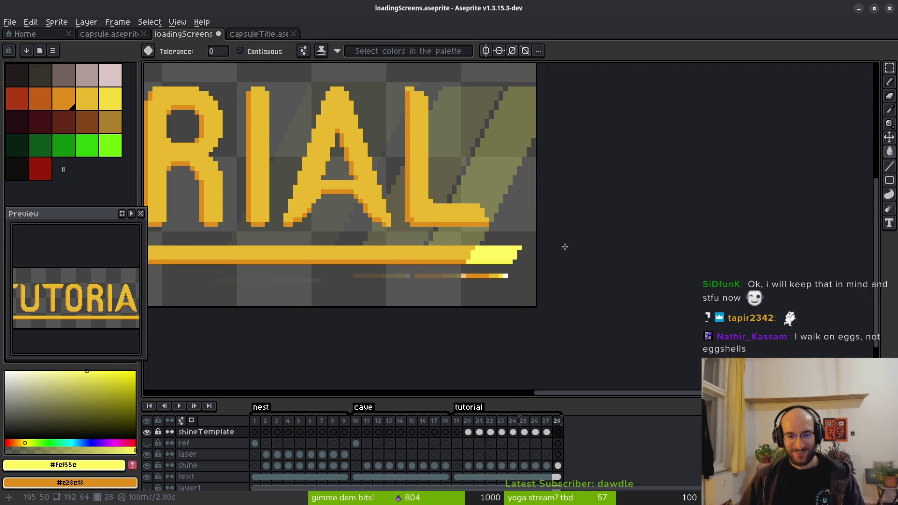
scroll(476, 290, up, 3)
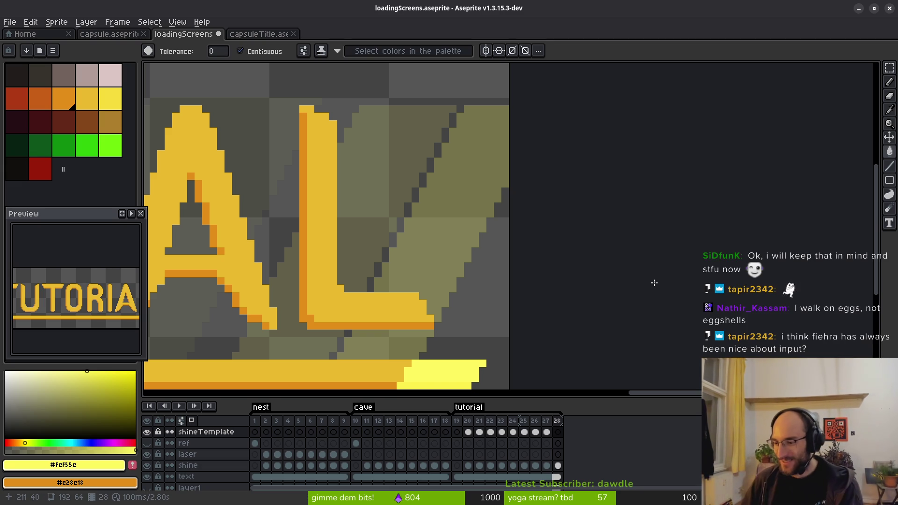
scroll(428, 267, down, 4)
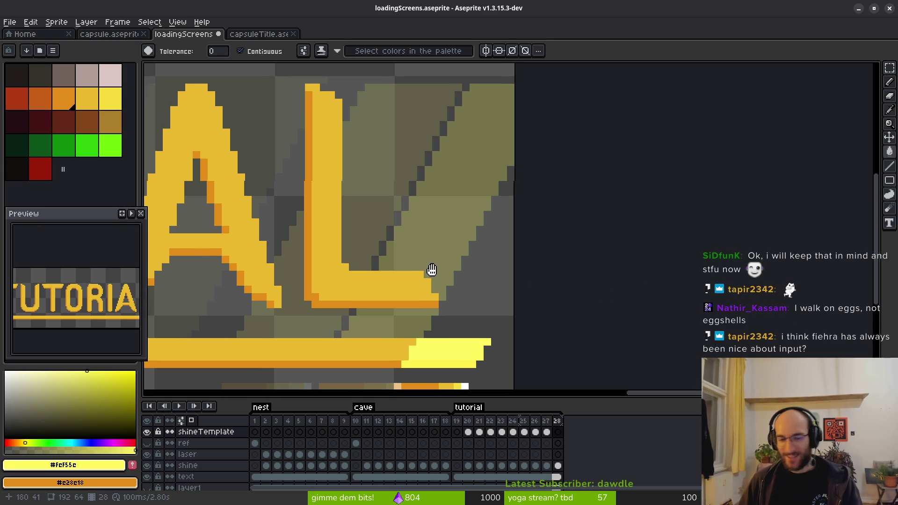
scroll(460, 288, up, 1)
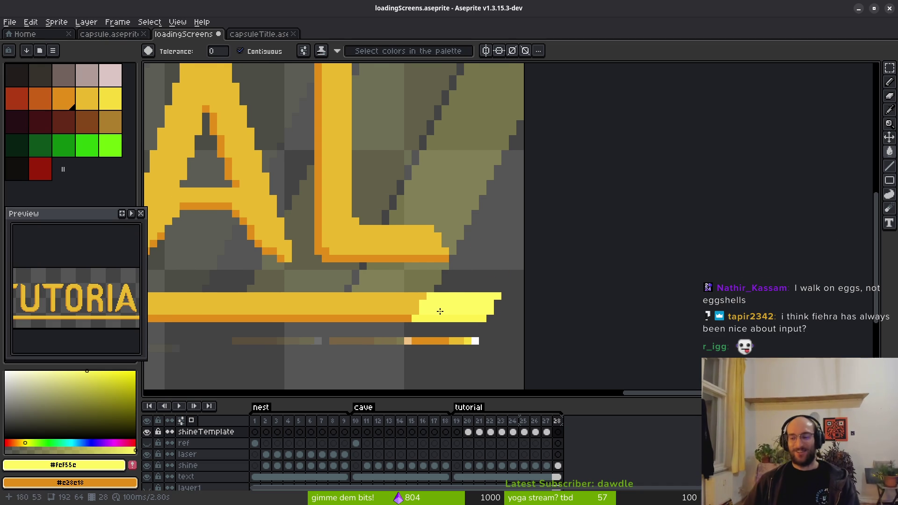
click(423, 307)
key(ctrl+z)
Draw a diagonal from the bar to the right edge and fill the corner beyond it yellow
key(l)
drag(435, 302, 524, 109)
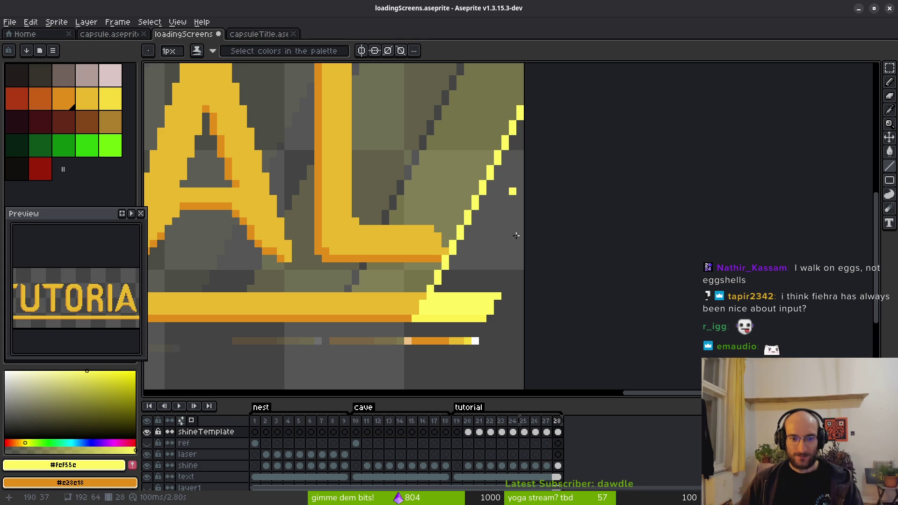
drag(490, 299, 531, 209)
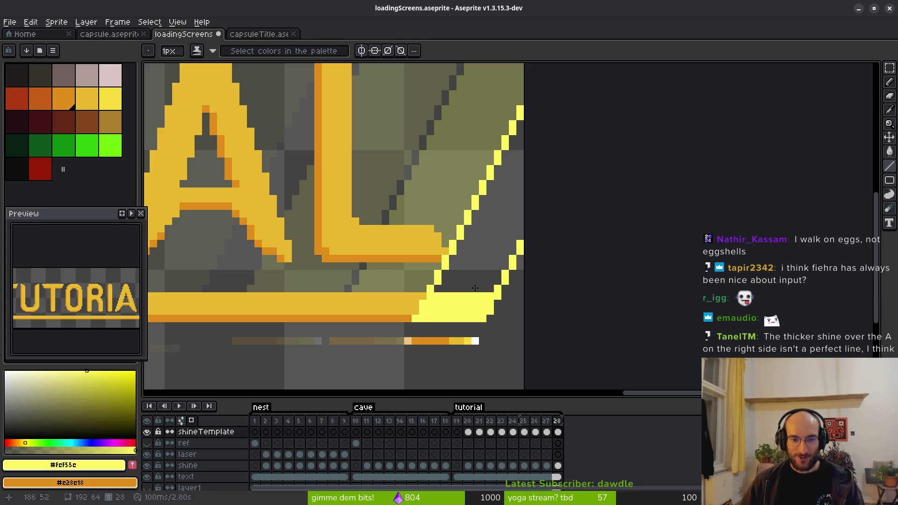
key(g)
click(505, 269)
scroll(475, 272, down, 5)
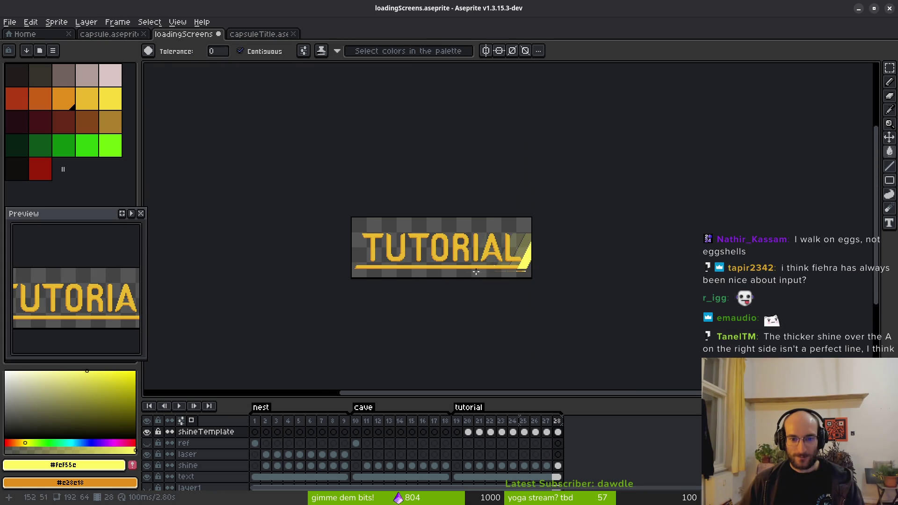
Play the tutorial animation from frame 19, then stop playback
key(b)
click(463, 433)
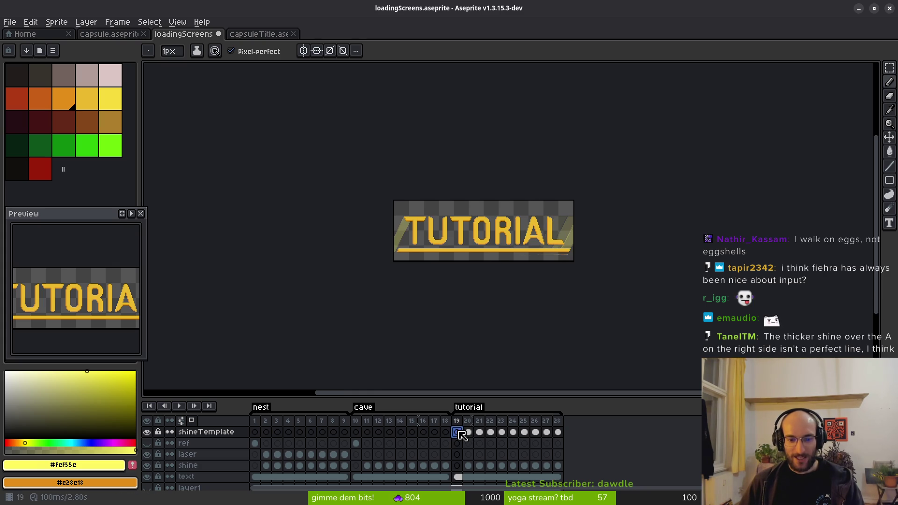
click(180, 406)
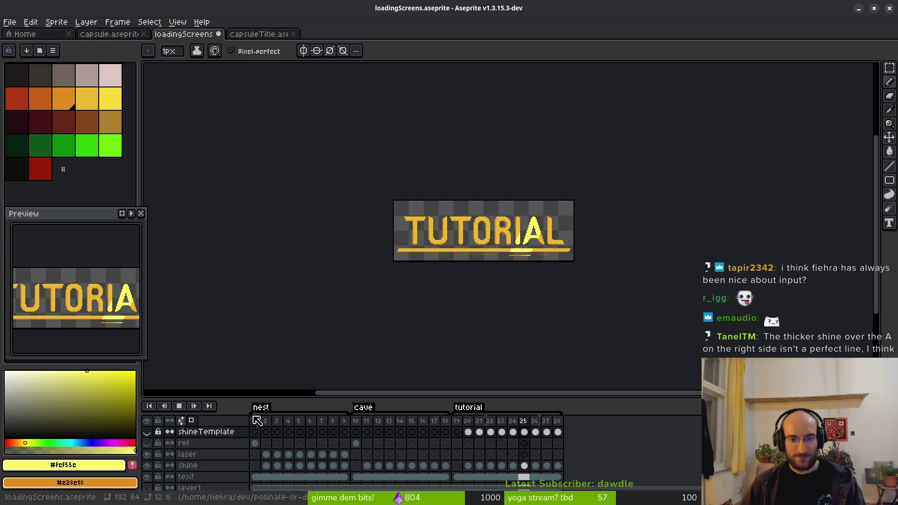
key(v)
Hide the shineTemplate layer and enlarge the timeline so every layer is listed
click(147, 432)
key(b)
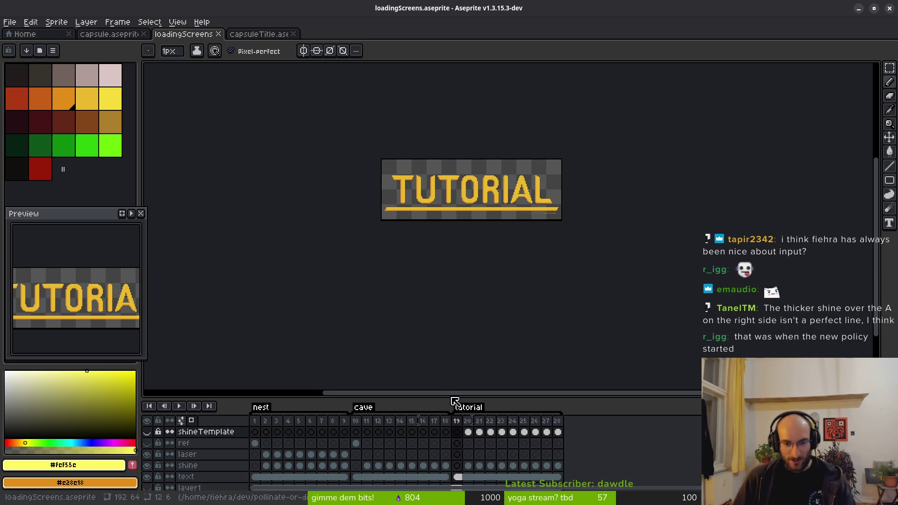
drag(450, 398, 461, 364)
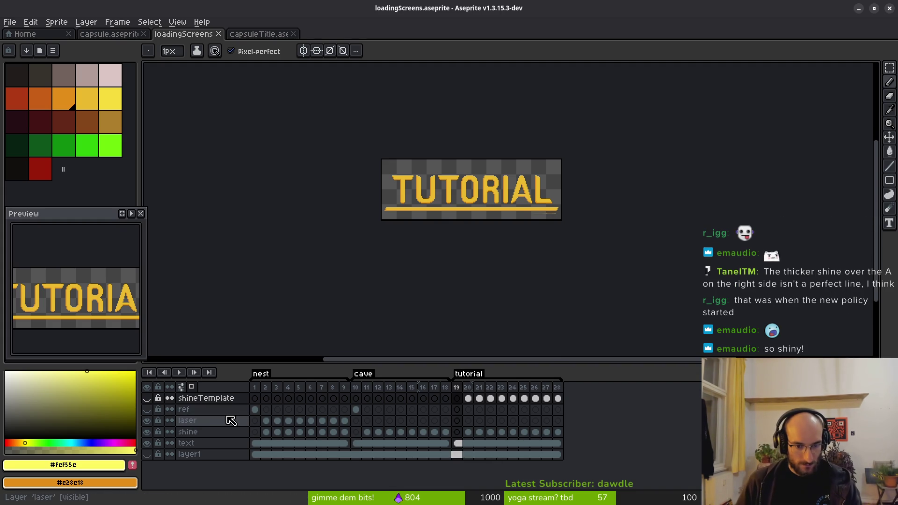
Move the streak under the CAVE bar from the shine layer to the laser layer in frame 11
click(367, 432)
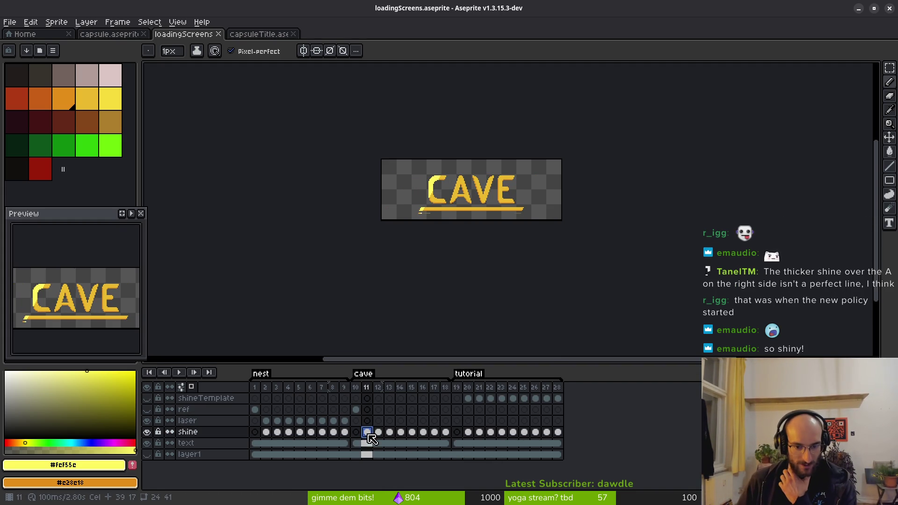
scroll(462, 199, up, 4)
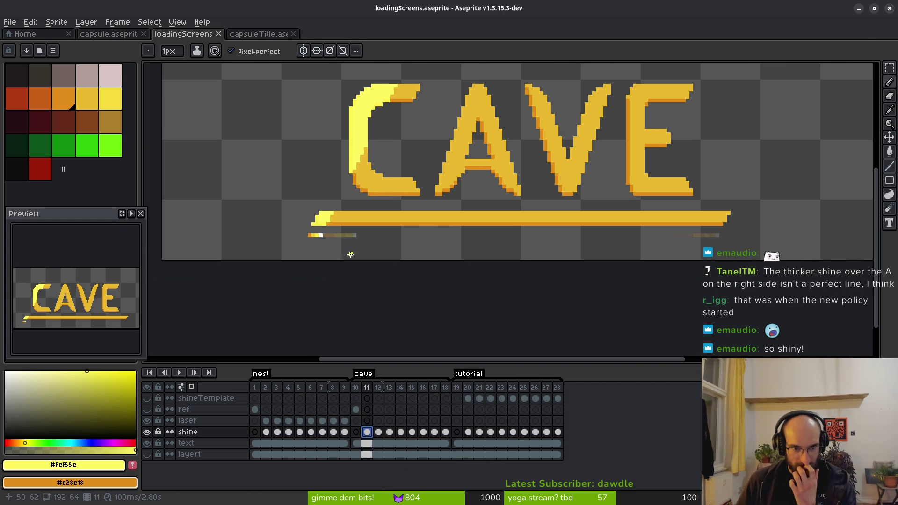
scroll(364, 262, up, 1)
drag(363, 262, 382, 282)
key(m)
drag(308, 243, 371, 257)
key(Delete)
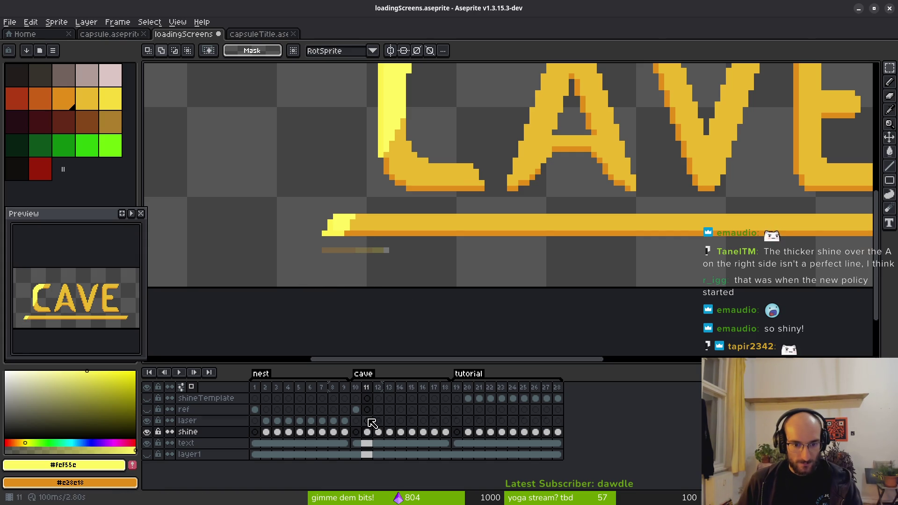
click(377, 420)
key(ctrl+v)
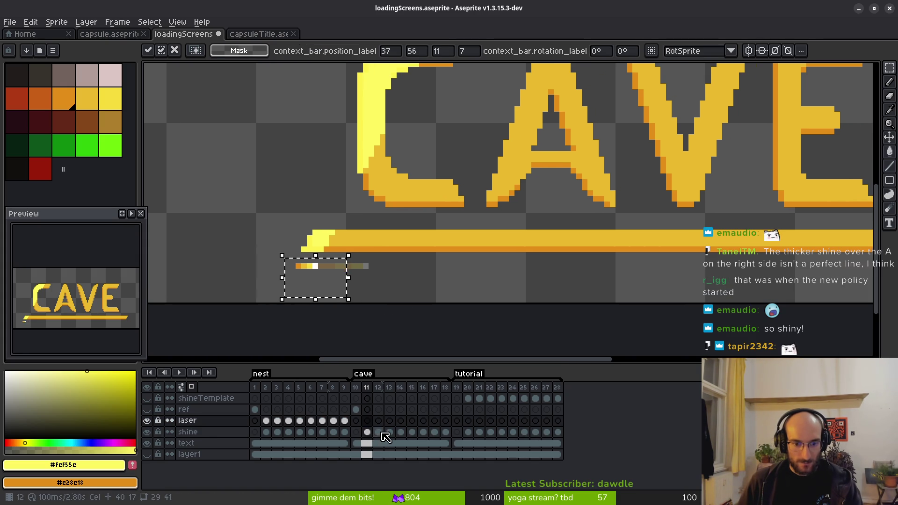
Move the frame 12 streak from the shine layer onto the laser layer, committed in place
click(383, 434)
drag(293, 255, 399, 298)
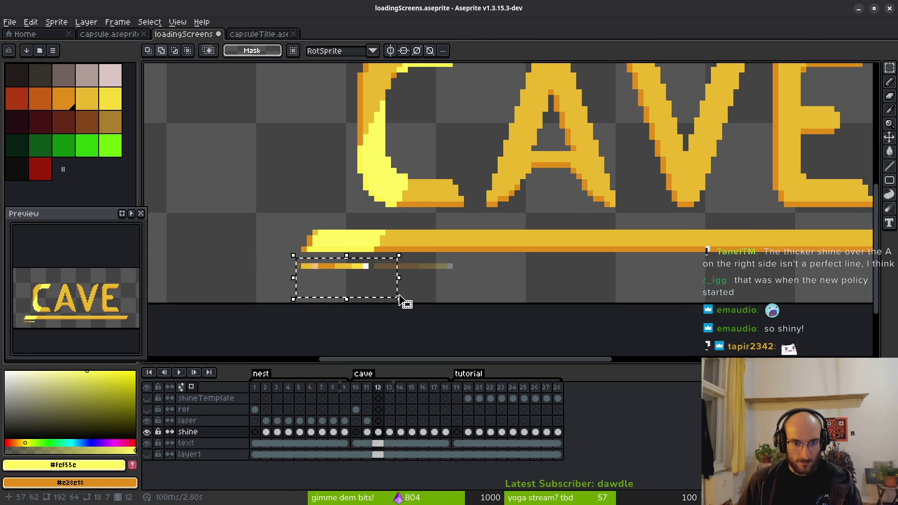
key(Delete)
click(378, 420)
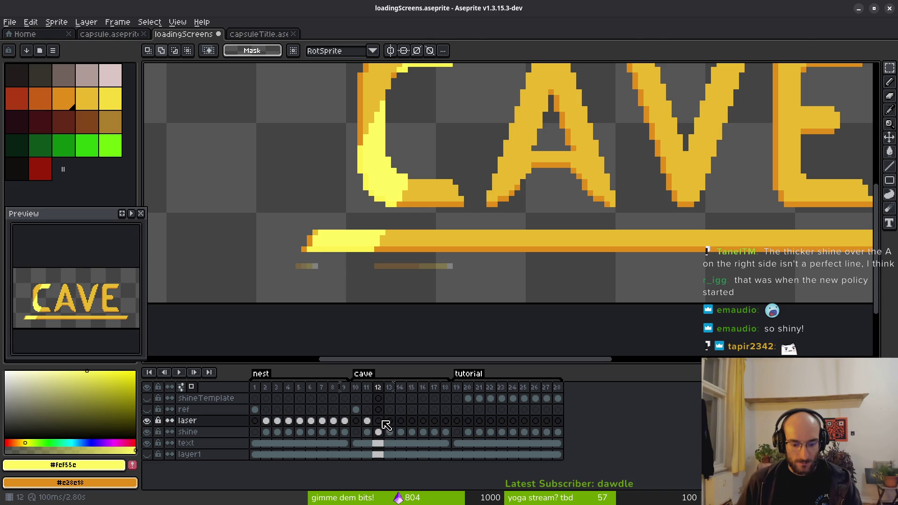
key(ctrl+v)
click(389, 420)
Move the frame 13 streak from the shine layer onto the laser layer, committed in place
click(393, 432)
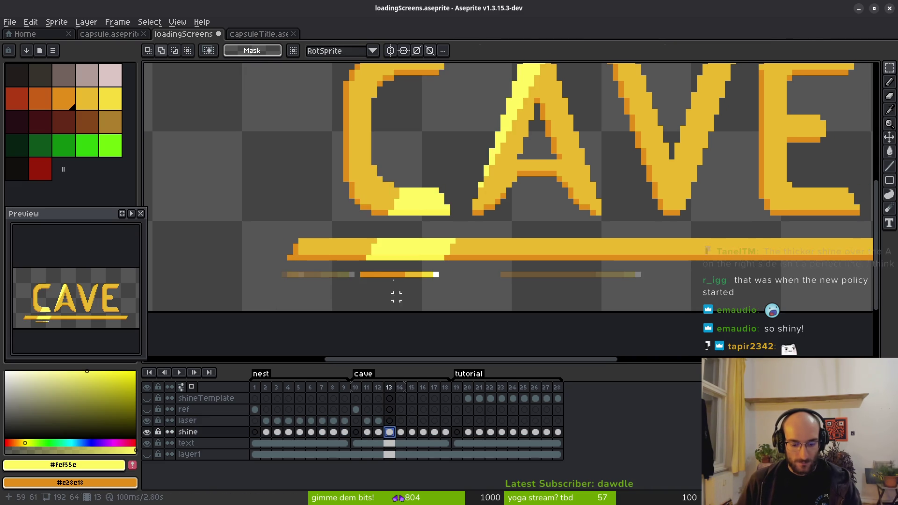
drag(339, 265, 473, 317)
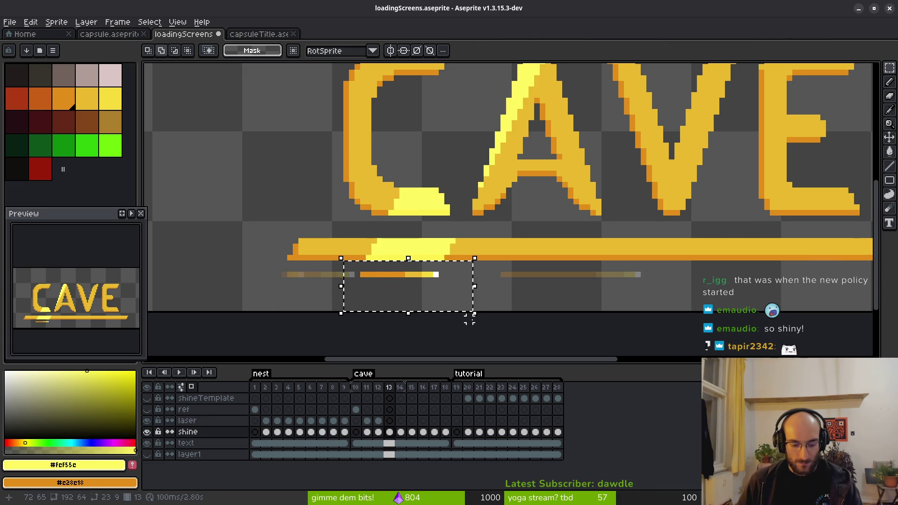
key(Delete)
click(390, 421)
key(ctrl+v)
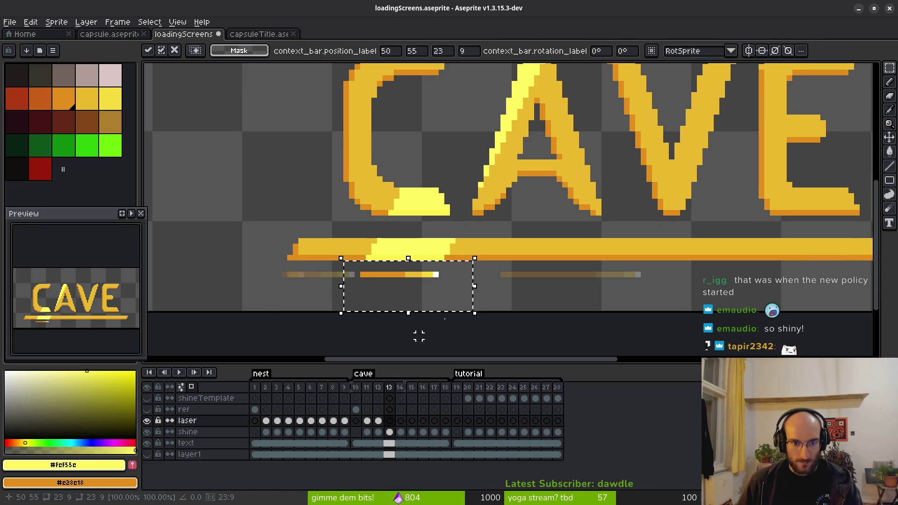
key(Return)
Move the frame 14 streak from the shine layer onto the laser layer, then zoom out
click(402, 433)
drag(438, 277, 596, 322)
key(Delete)
click(401, 421)
key(ctrl+v)
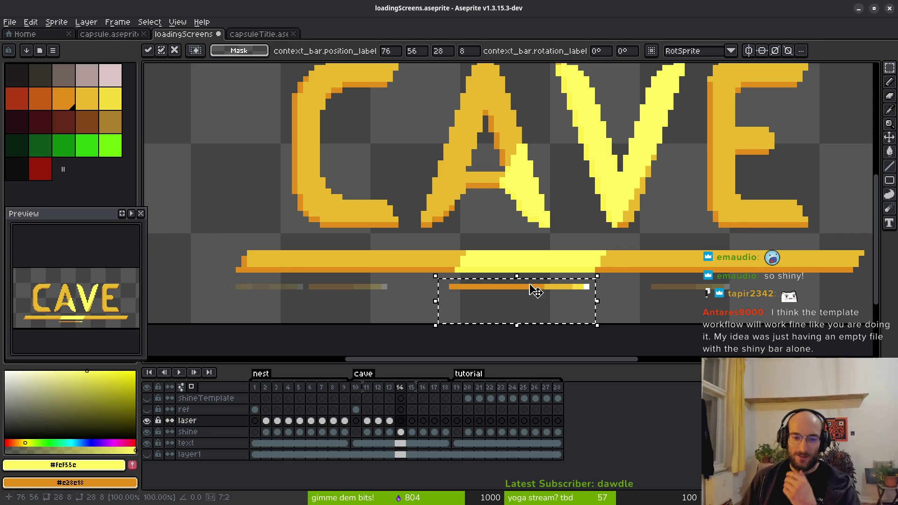
scroll(533, 293, down, 1)
scroll(541, 262, right, 3)
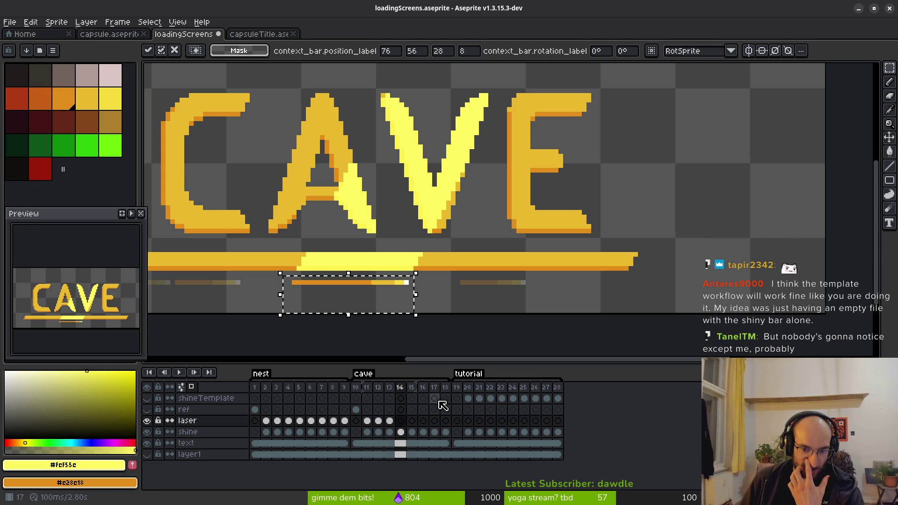
Jump to the TUTORIAL frames and play the shine sweep, zooming in on the A
key(3)
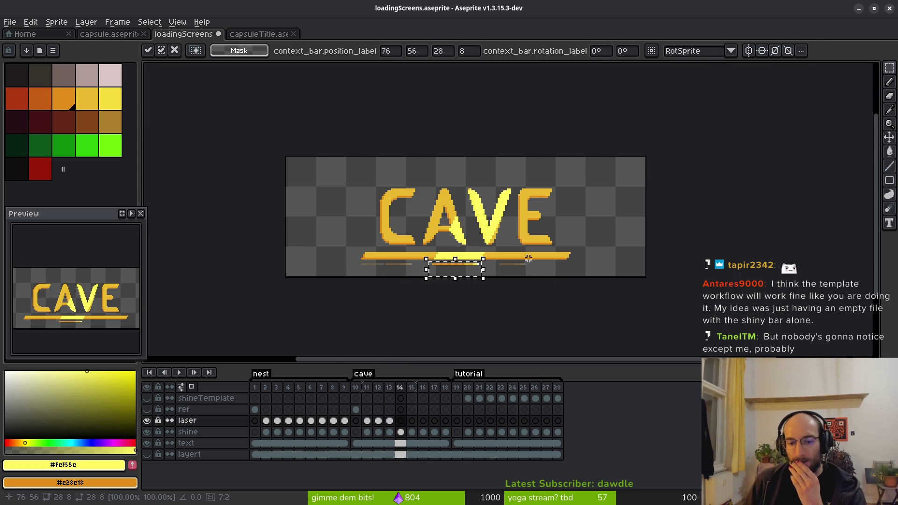
click(468, 398)
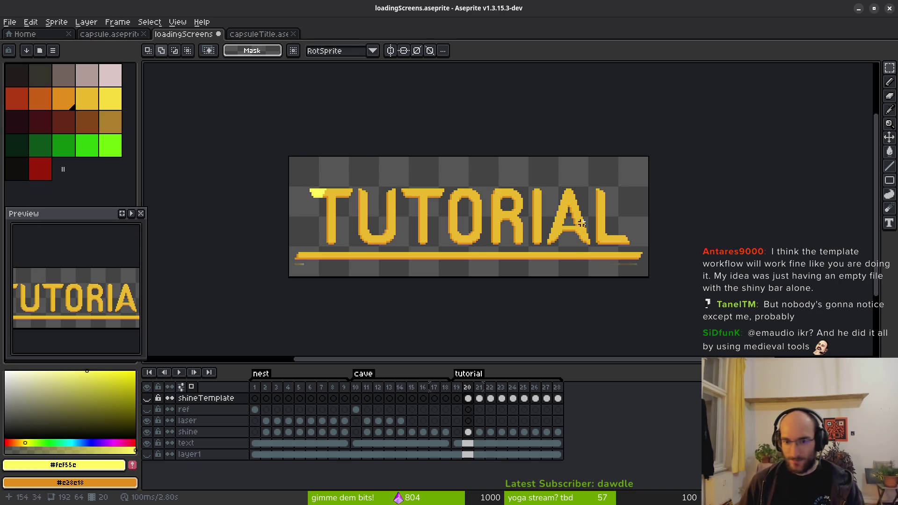
scroll(550, 251, right, 2)
key(i)
key(Return)
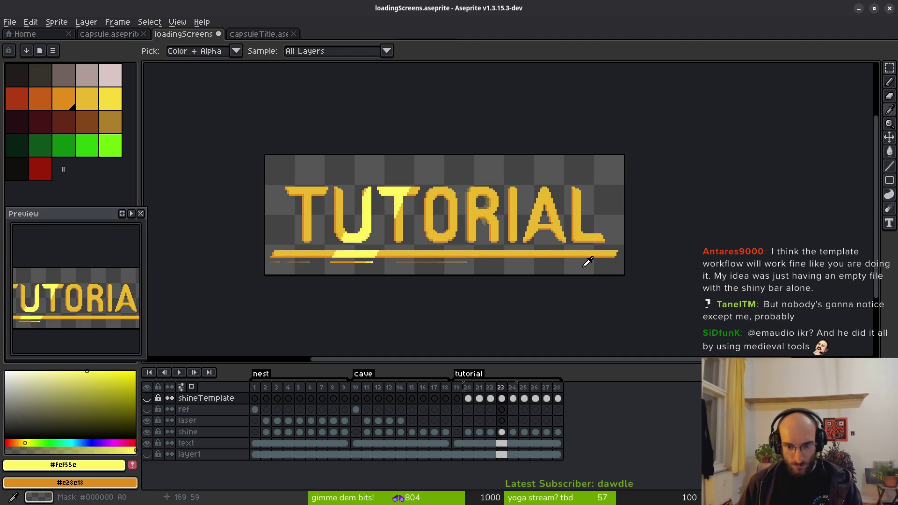
key(m)
scroll(577, 243, up, 3)
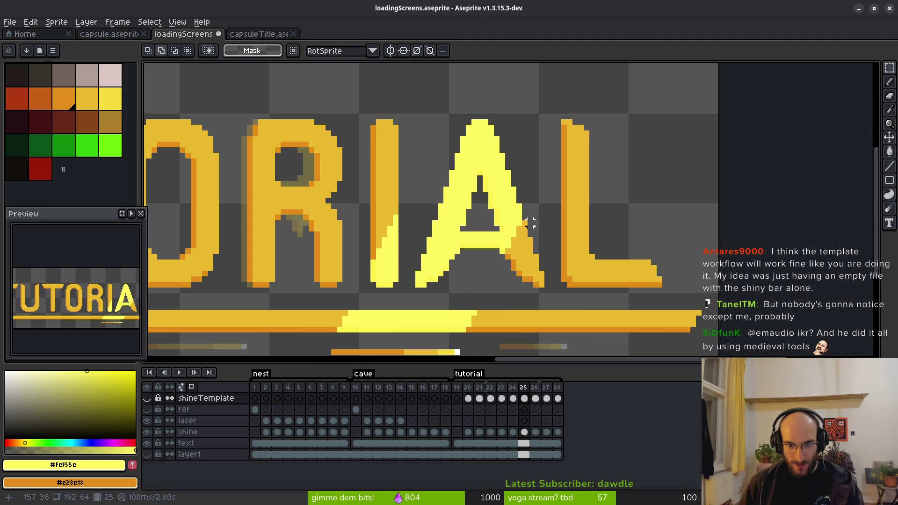
scroll(498, 257, up, 2)
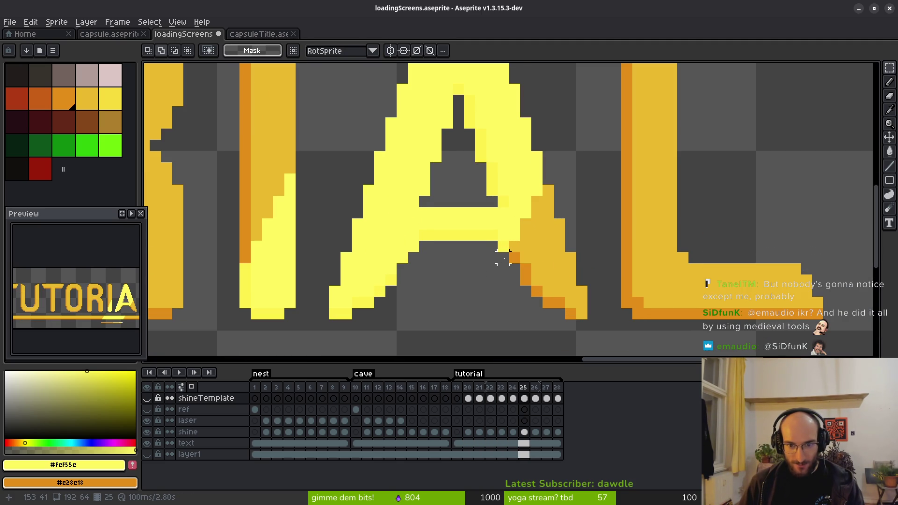
scroll(502, 257, down, 3)
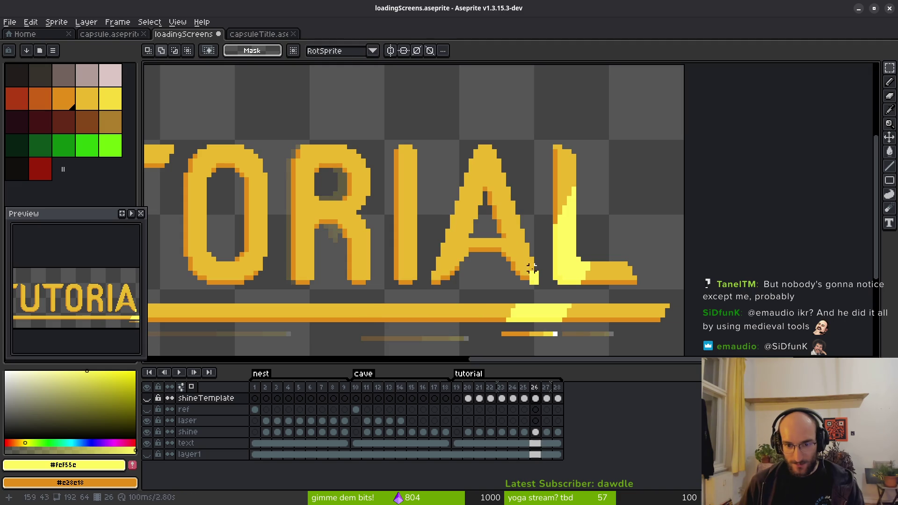
key(i)
key(m)
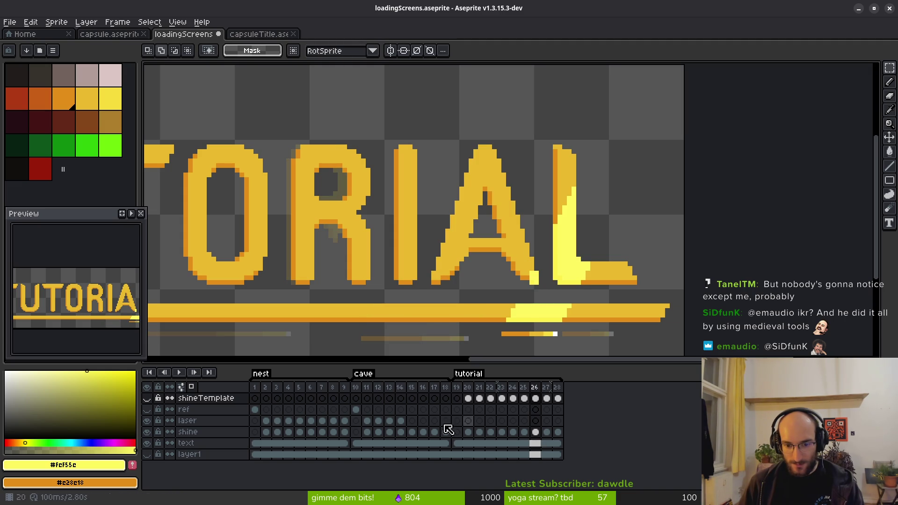
Replay the sweep from the frame 26 shineTemplate cel, stop, and return to CAVE frame 15's shine cel
click(535, 398)
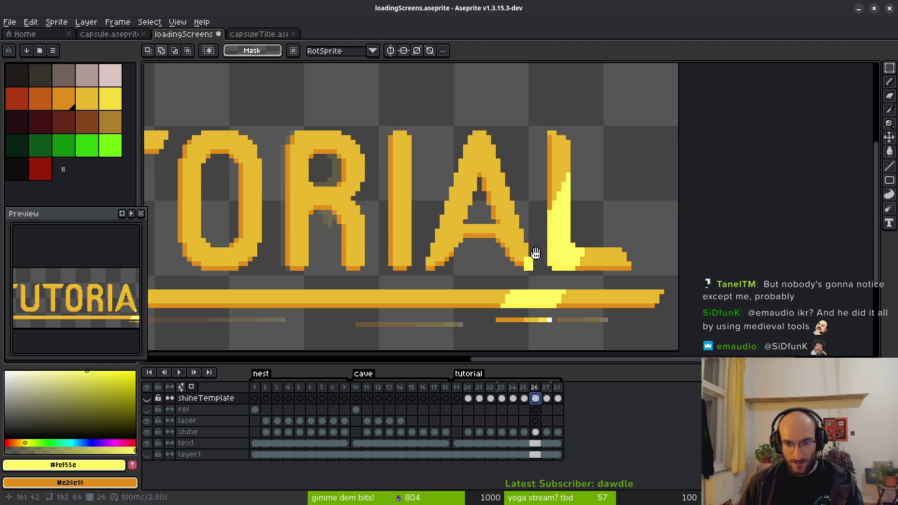
scroll(524, 301, up, 2)
scroll(524, 299, down, 2)
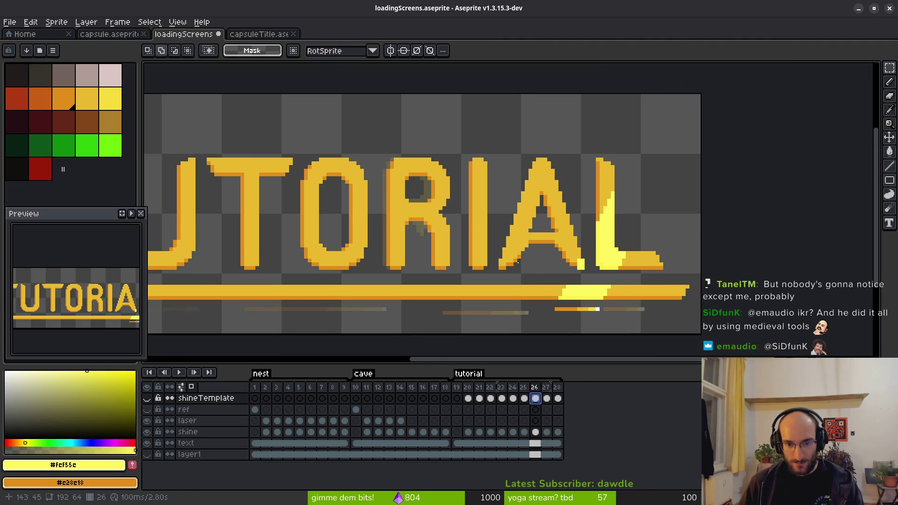
key(i)
key(Left)
key(Left)
key(Left)
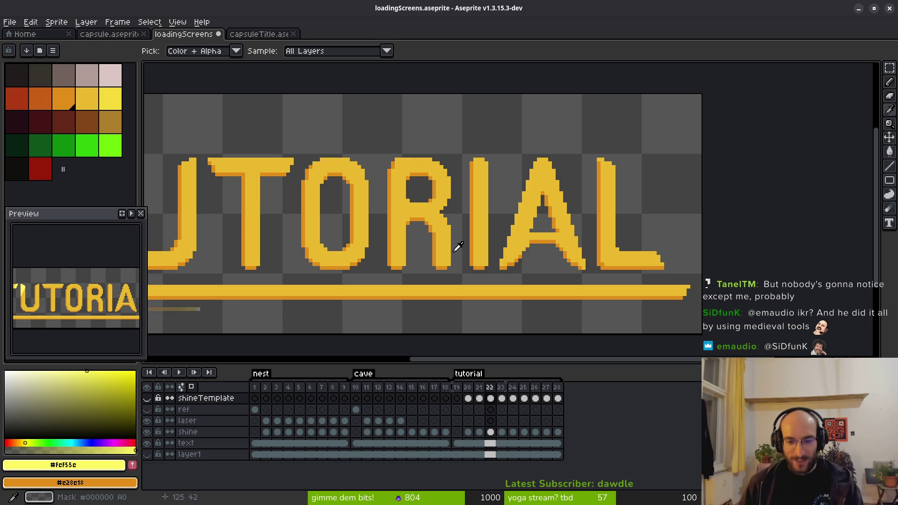
key(m)
scroll(467, 279, down, 1)
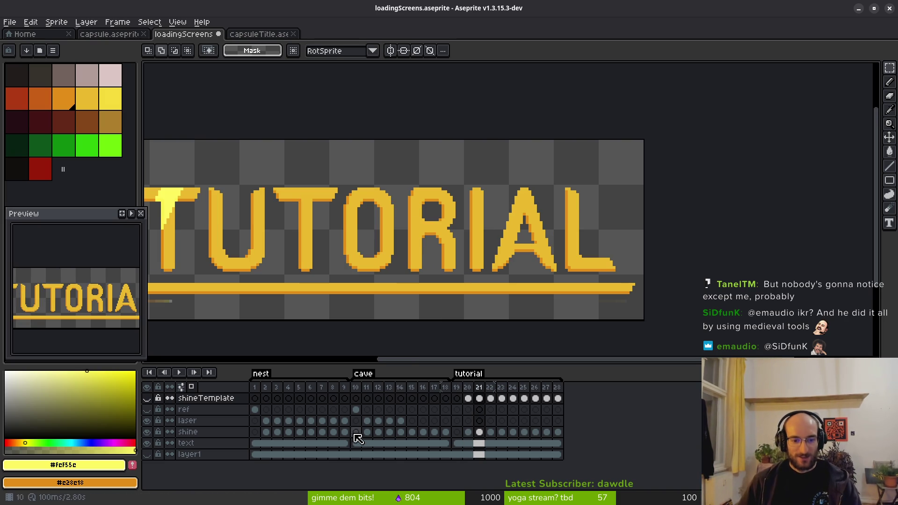
click(410, 433)
Move the short frame 15 streak from the shine layer onto the laser layer
scroll(461, 325, up, 2)
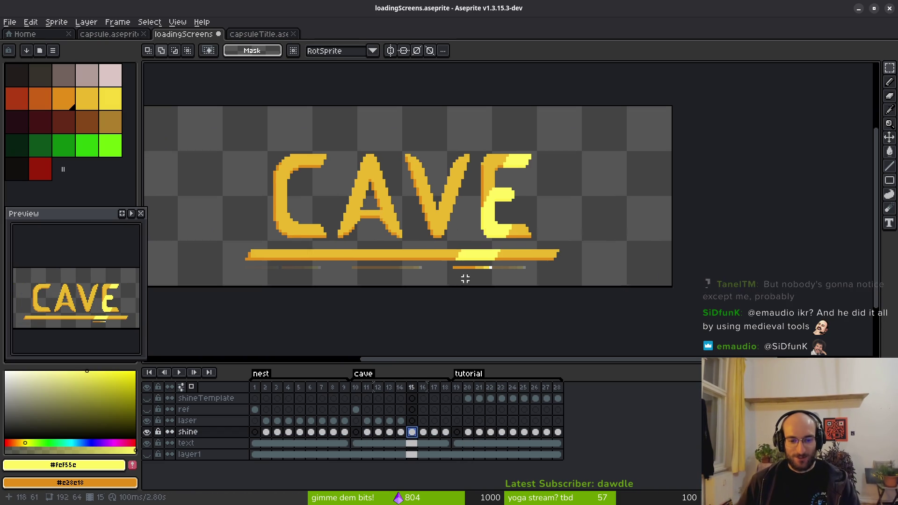
scroll(501, 282, up, 2)
drag(431, 240, 557, 285)
key(Delete)
click(412, 421)
key(ctrl+z)
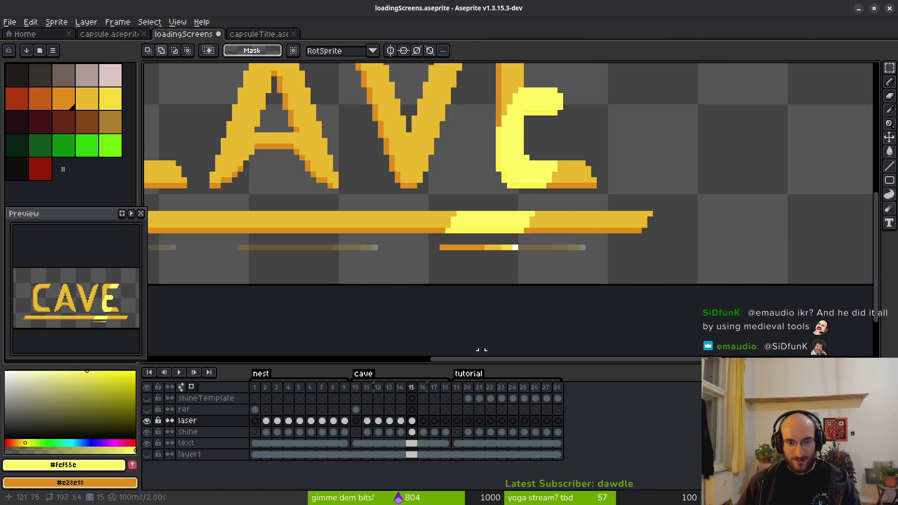
Select the streaks below the CAVE bar in frames 16 and 17, removing frame 17's from the shine layer
click(423, 432)
scroll(475, 289, up, 2)
drag(439, 227, 653, 296)
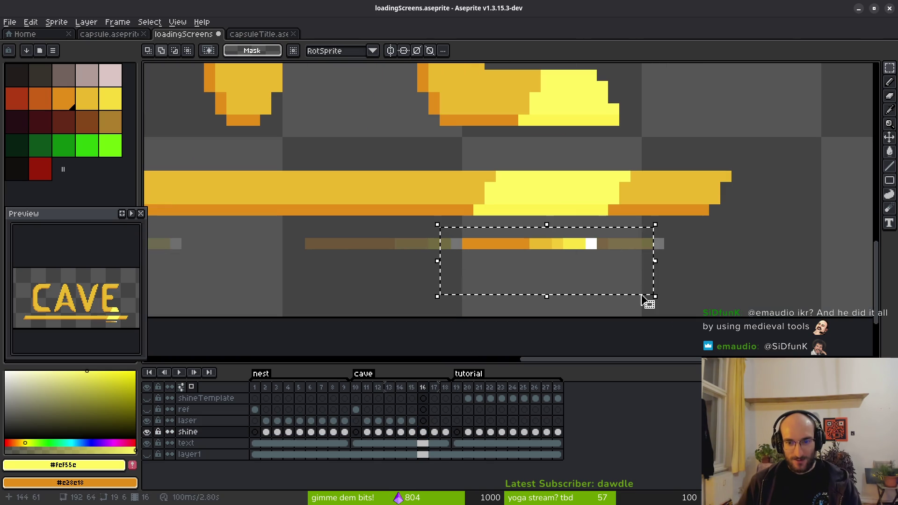
click(423, 421)
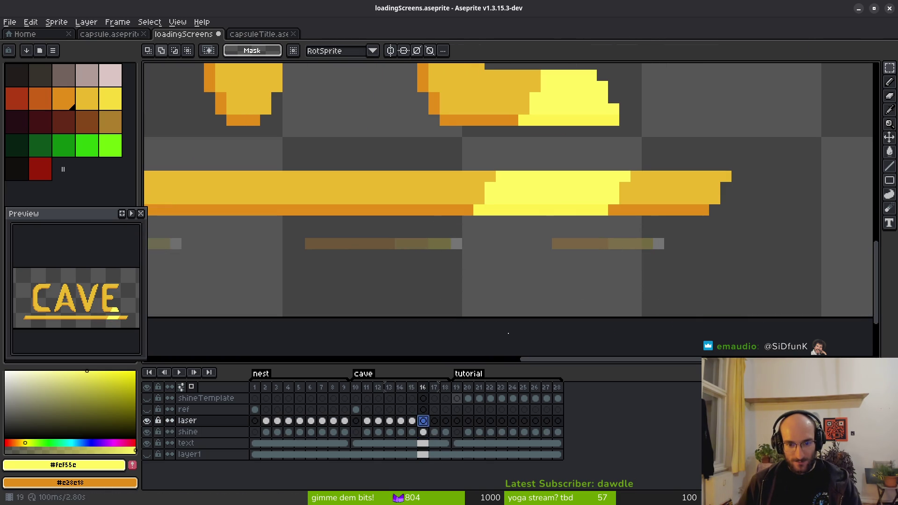
click(435, 432)
drag(488, 243, 693, 321)
key(Delete)
Move the bright streak end in frame 18 from the shine layer onto the laser layer
click(445, 432)
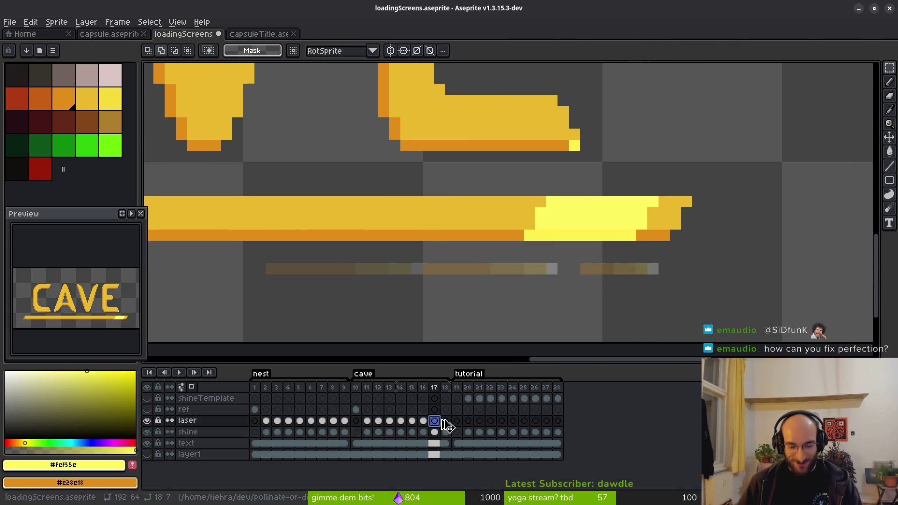
scroll(512, 324, right, 2)
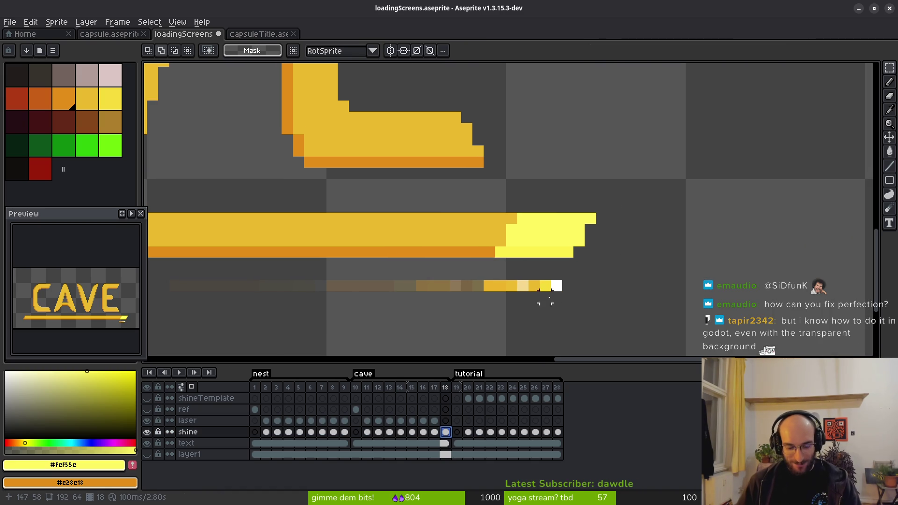
drag(448, 255, 633, 344)
key(Delete)
click(446, 420)
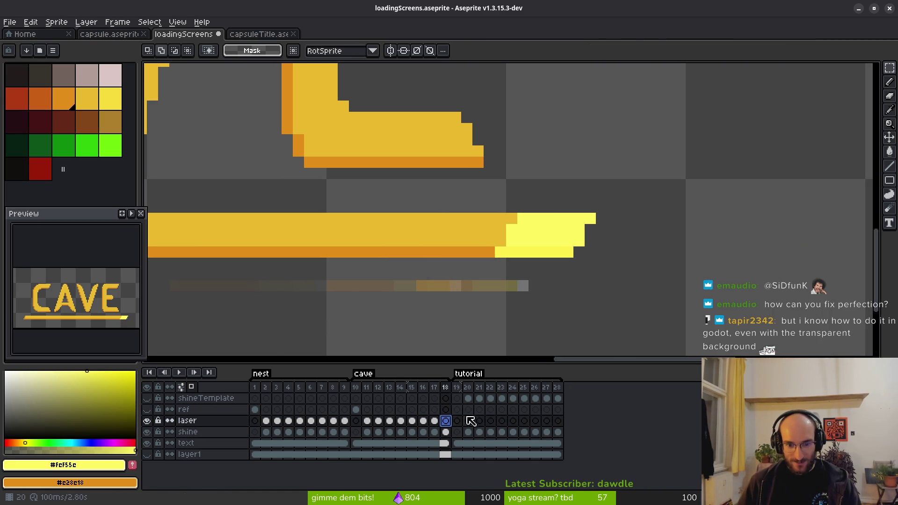
key(ctrl+v)
key(Return)
Save the file and bring up the TUTORIAL frames on the shine layer
key(ctrl+s)
scroll(608, 279, down, 3)
scroll(566, 281, down, 1)
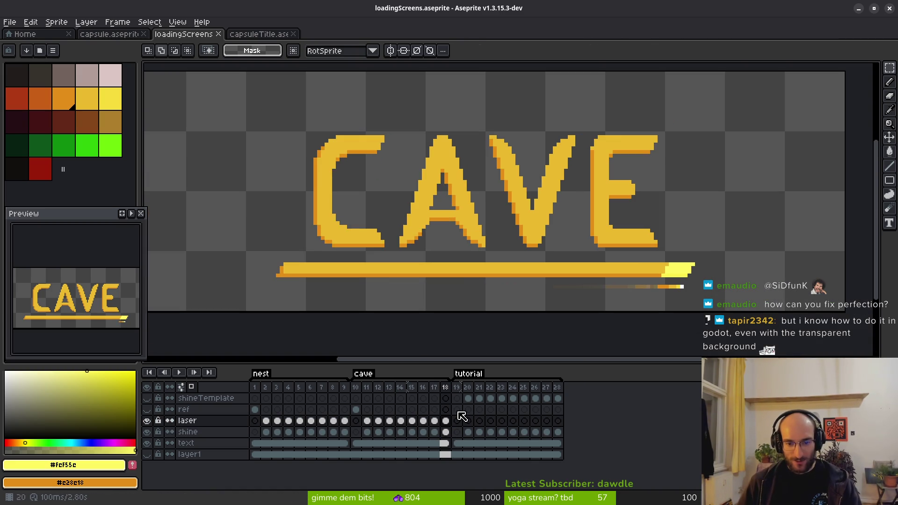
click(468, 432)
Move the short bar under the TUTORIAL line from the shine layer to the laser layer in frame 21
scroll(467, 255, up, 4)
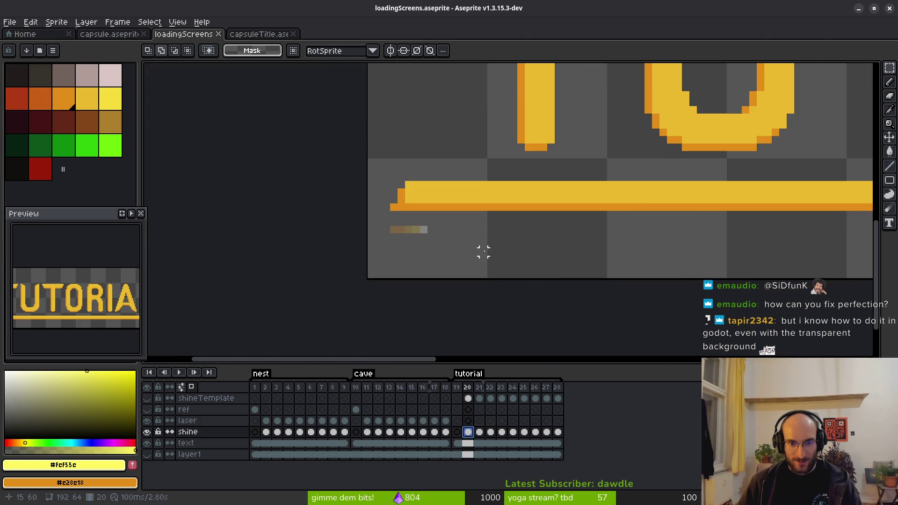
key(Right)
scroll(535, 273, up, 2)
drag(354, 280, 438, 327)
key(ctrl+x)
click(479, 420)
key(ctrl+v)
Move the orange streak bars of frames 22 and 23 from the shine layer onto the laser layer
click(489, 432)
drag(414, 280, 571, 335)
key(ctrl+x)
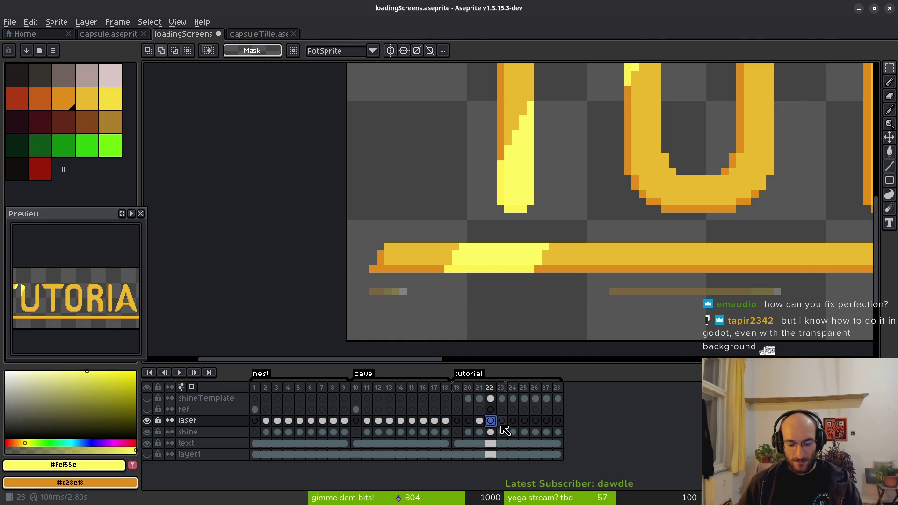
key(ctrl+v)
key(Return)
click(501, 432)
mouse_move(525, 280)
mouse_down()
mouse_move(675, 321)
mouse_move(625, 321)
mouse_up()
key(ctrl+x)
click(502, 420)
key(ctrl+v)
key(Return)
Move the frame 24 orange streak bar onto the laser layer, committed in place
scroll(497, 304, right, 5)
click(512, 431)
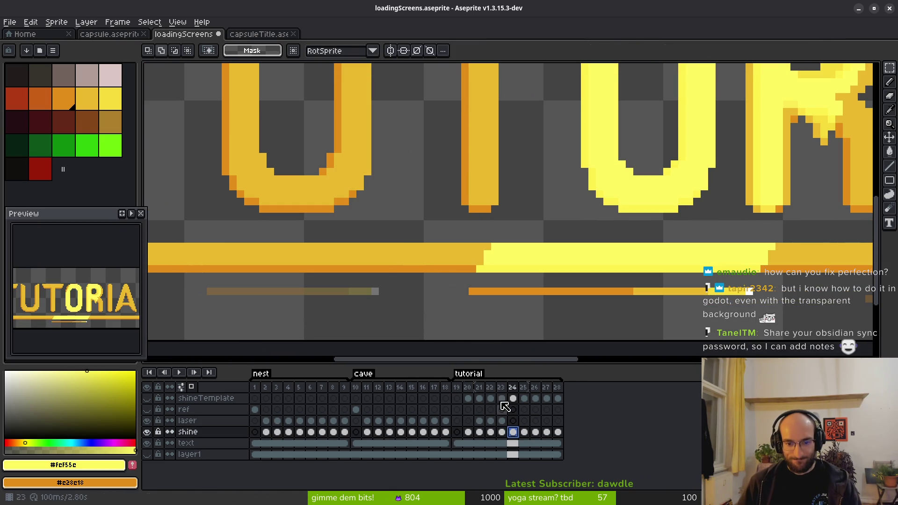
mouse_move(465, 284)
mouse_down()
mouse_move(706, 318)
mouse_move(622, 318)
mouse_up()
scroll(654, 315, right, 5)
key(ctrl+x)
click(513, 420)
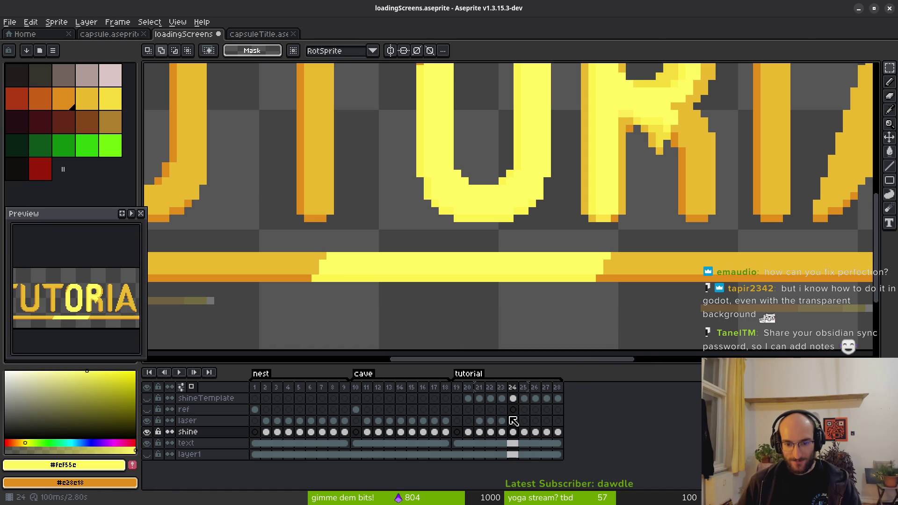
key(ctrl+v)
scroll(649, 307, right, 5)
key(Return)
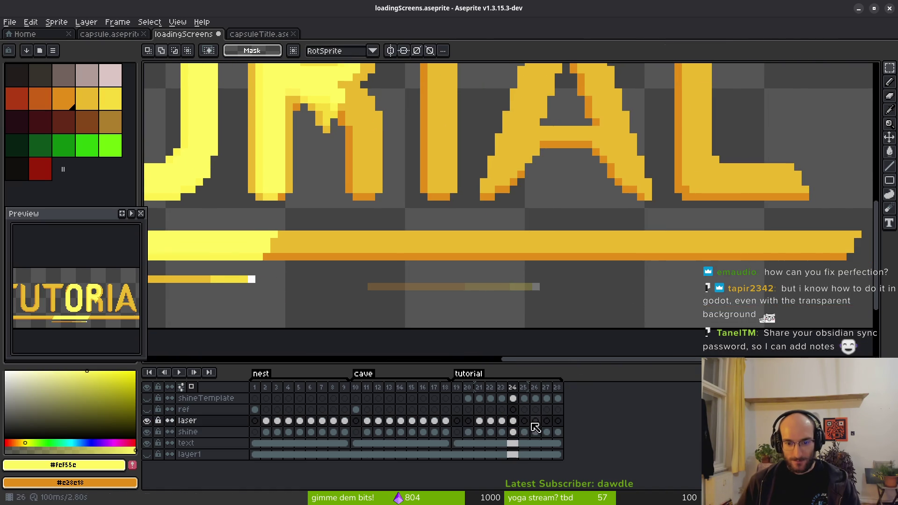
Move the frame 25 streak bar from the shine layer onto the laser layer
click(524, 431)
scroll(468, 316, right, 2)
drag(278, 257, 546, 317)
key(ctrl+x)
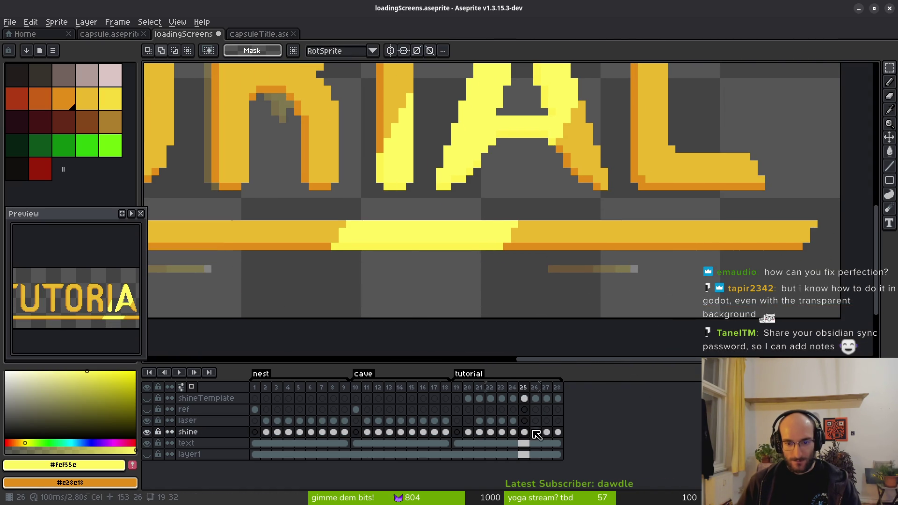
click(524, 421)
key(ctrl+v)
key(Return)
Realign the laser-layer streak bar in frame 25 up onto the streak line
click(535, 431)
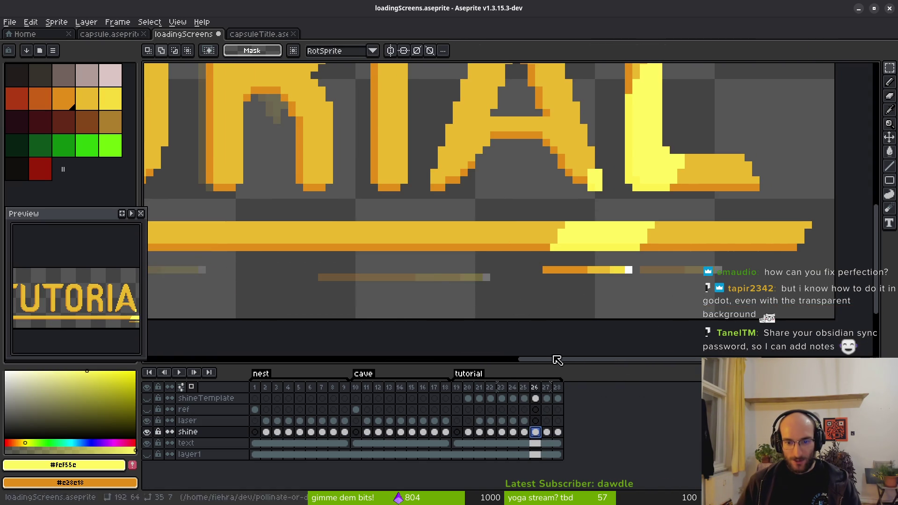
scroll(473, 266, right, 2)
drag(470, 260, 615, 315)
scroll(545, 296, left, 4)
scroll(517, 296, down, 1)
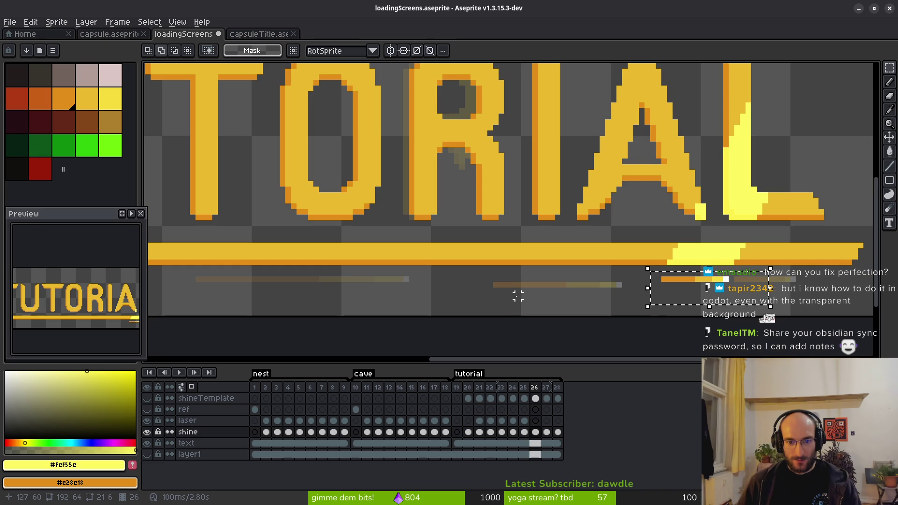
click(525, 421)
drag(458, 270, 602, 314)
key(ctrl+x)
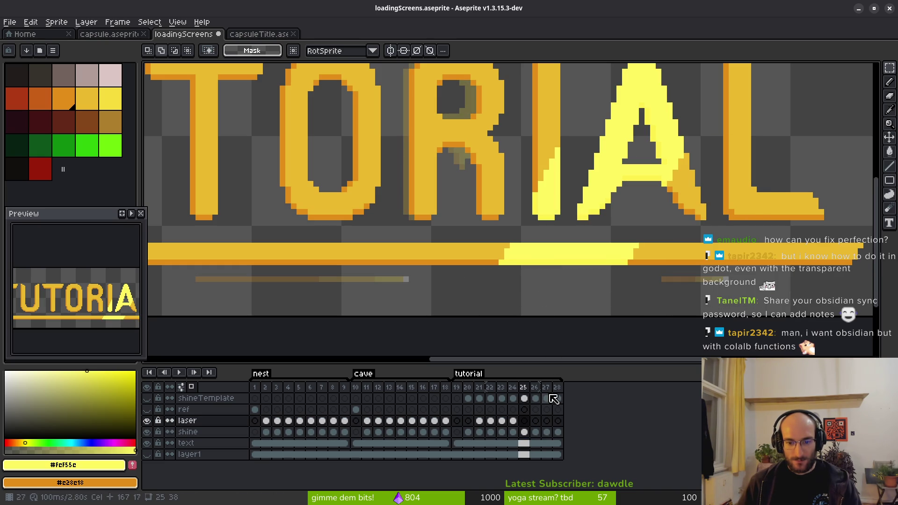
key(ctrl+v)
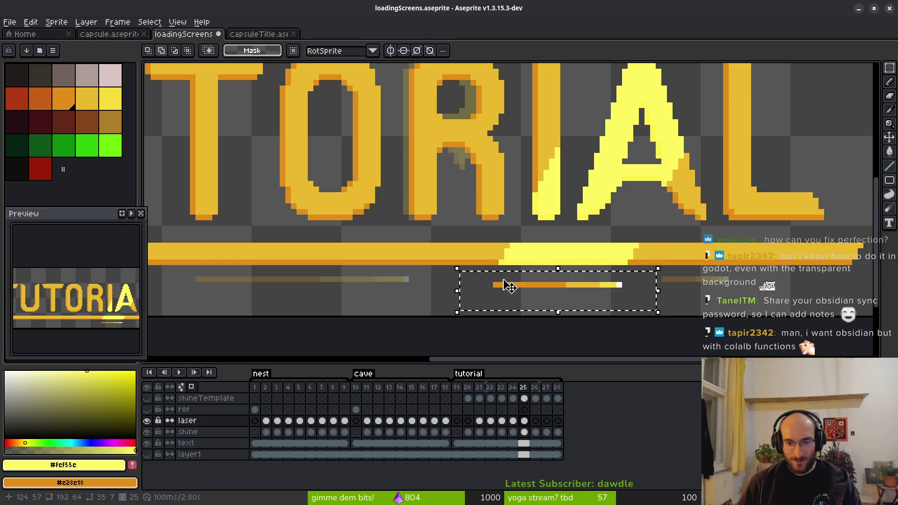
mouse_move(510, 286)
mouse_down()
mouse_move(506, 279)
mouse_move(635, 290)
mouse_up()
key(ctrl+d)
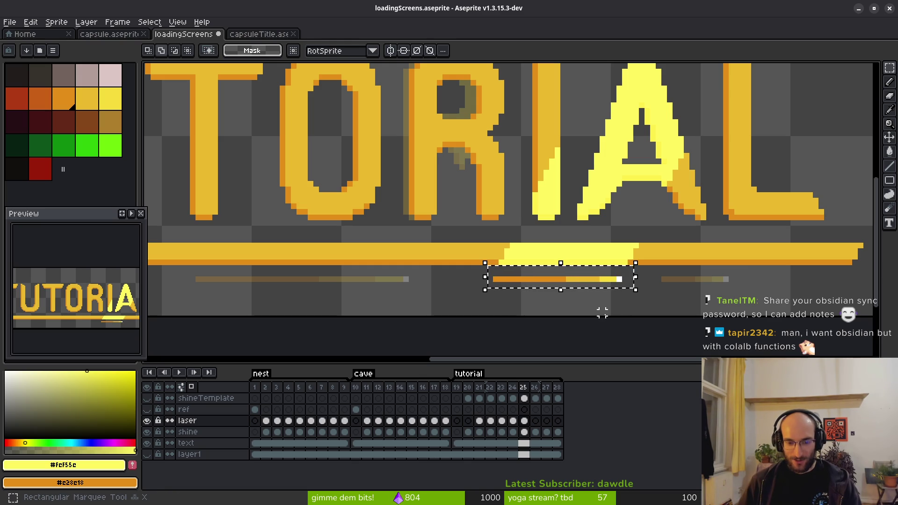
Delete the frame 25 laser bar, then undo to restore it
scroll(527, 313, right, 3)
key(Delete)
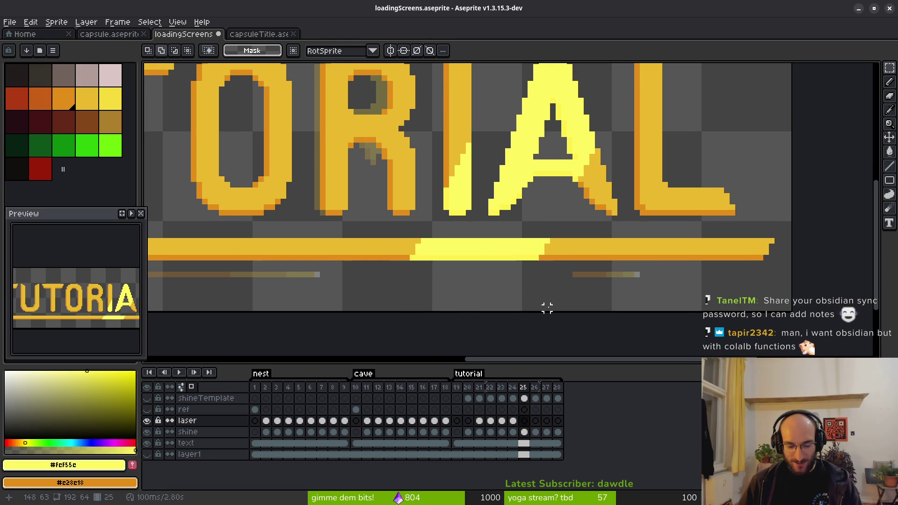
click(524, 422)
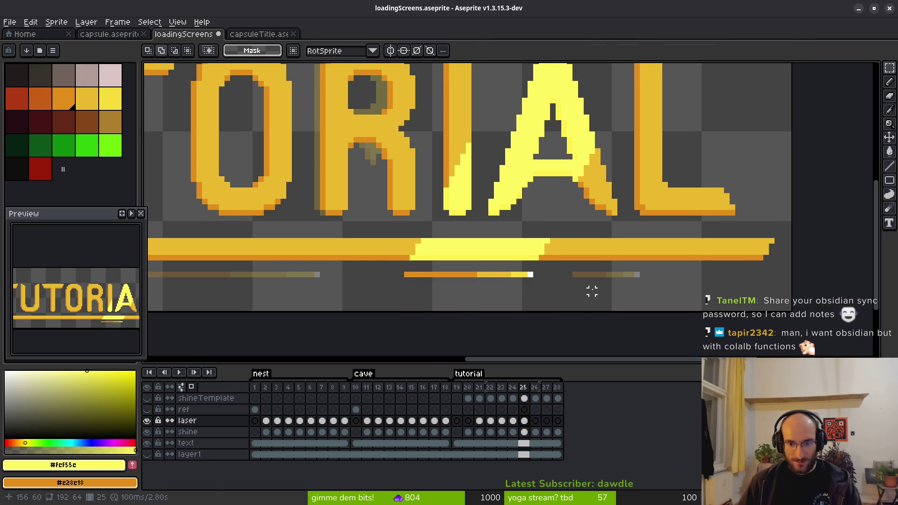
key(ctrl+z)
Move the leftover frame 26 streak bar from the shine layer to the laser layer
click(536, 433)
drag(537, 265, 637, 304)
key(Delete)
click(535, 420)
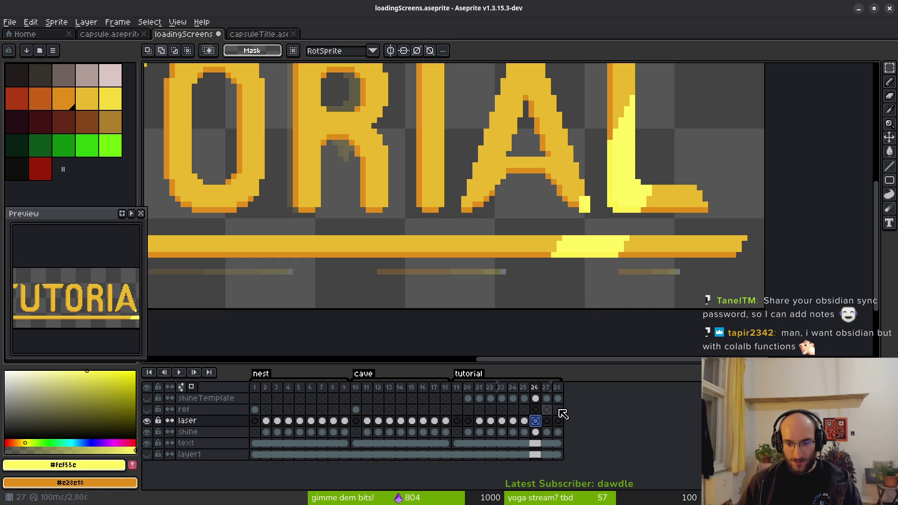
key(ctrl+z)
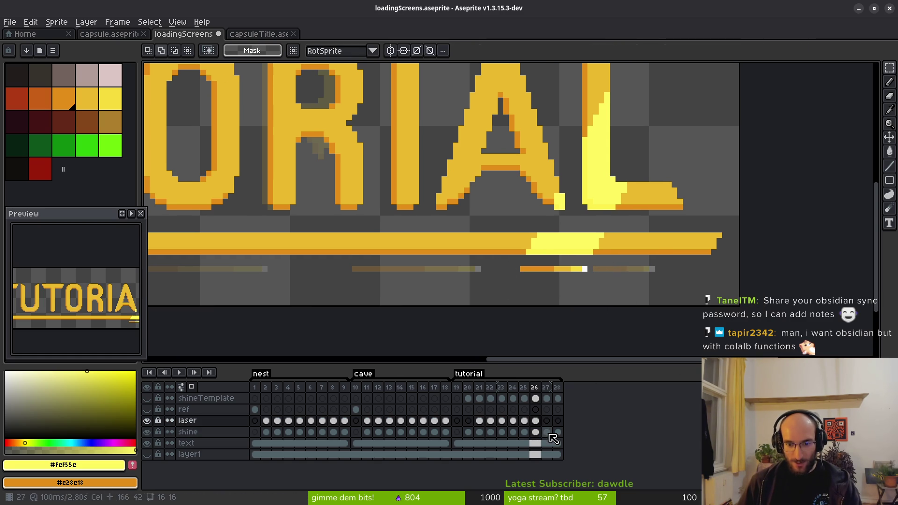
Cut the frame 27 streak bar from the shine layer and paste it back in place
click(550, 433)
scroll(568, 280, up, 3)
drag(378, 254, 594, 325)
key(Delete)
key(ctrl+v)
key(Return)
Move the small frame 28 streak bar onto the laser layer and save the file
click(557, 432)
drag(427, 243, 633, 305)
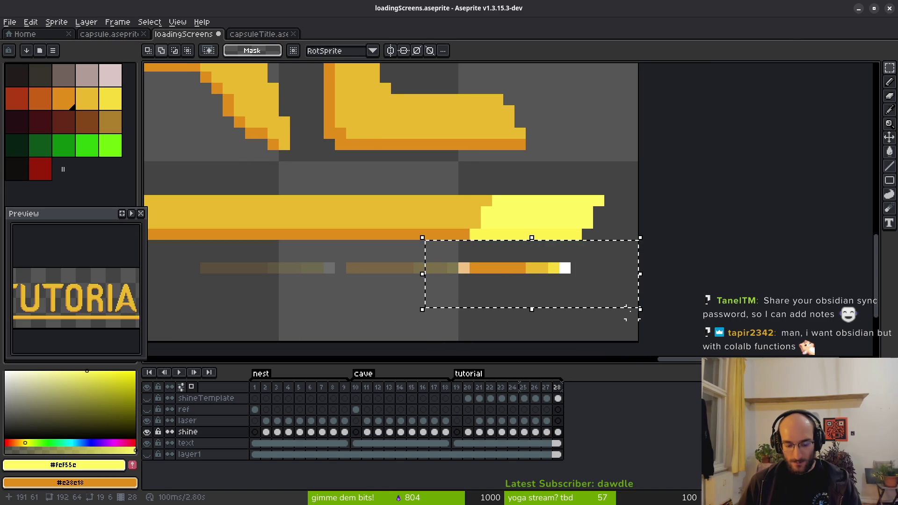
key(Delete)
click(561, 420)
key(ctrl+v)
key(Return)
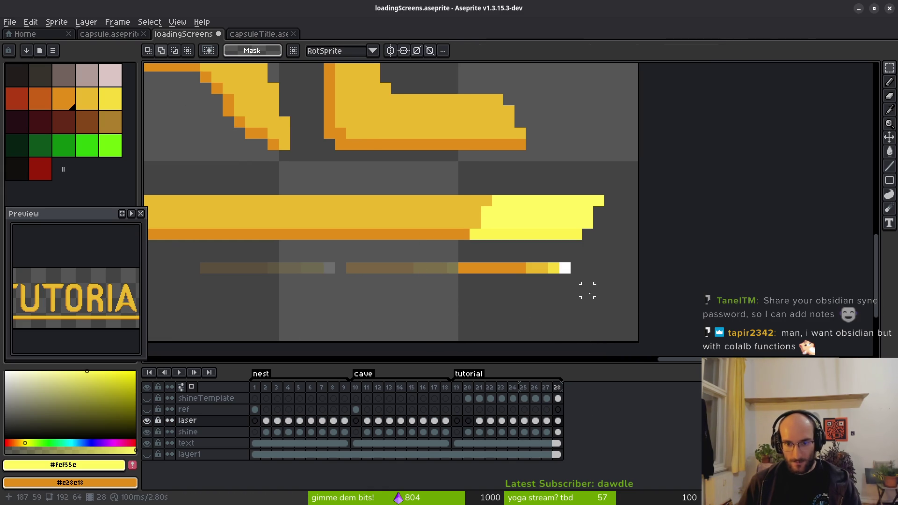
key(ctrl+s)
scroll(587, 286, down, 2)
scroll(570, 267, down, 1)
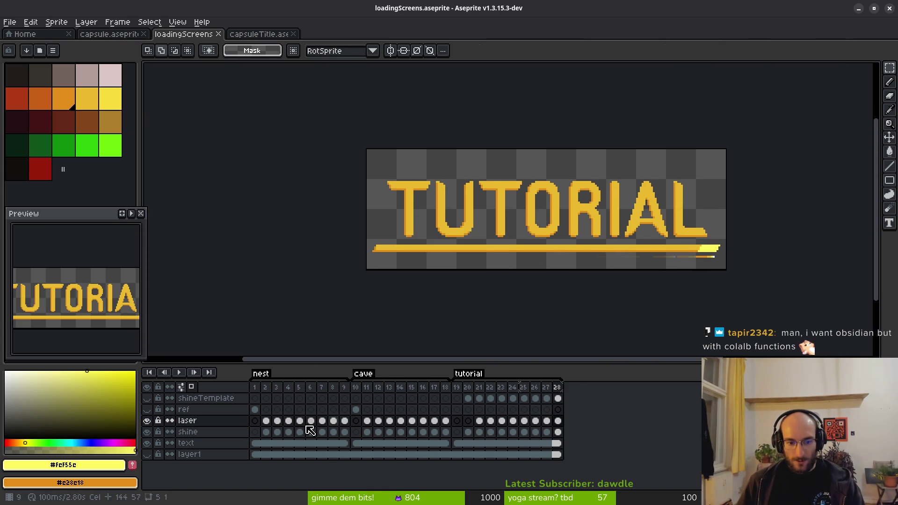
Hide the laser layer, save the file, and recentre the view on the TUTORIAL title
click(147, 420)
key(ctrl+s)
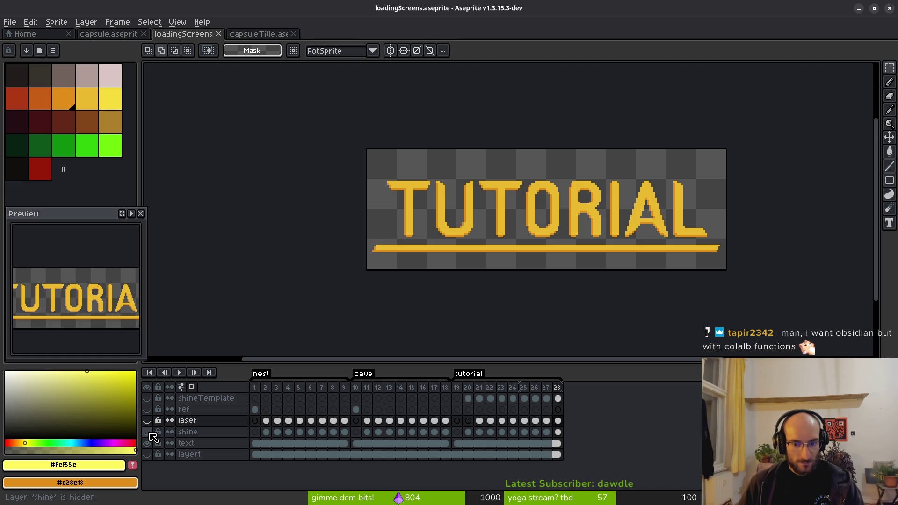
scroll(433, 277, right, 2)
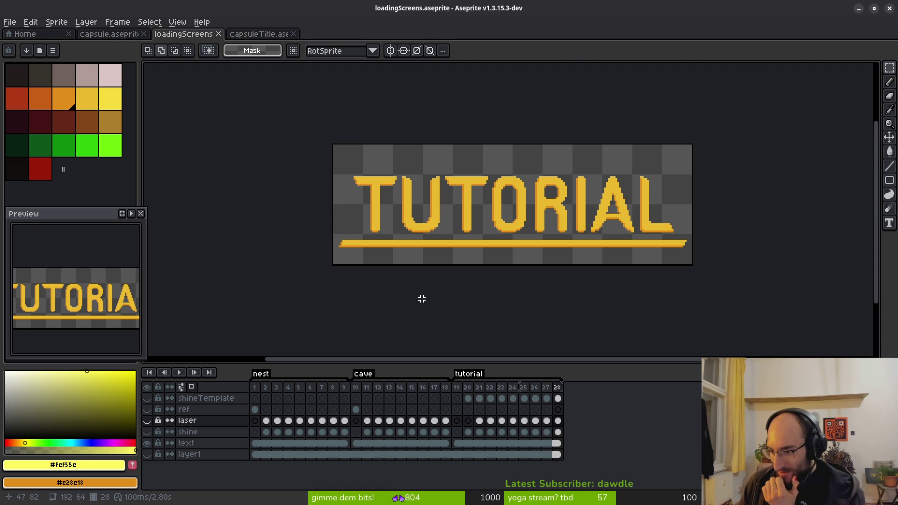
scroll(585, 265, down, 1)
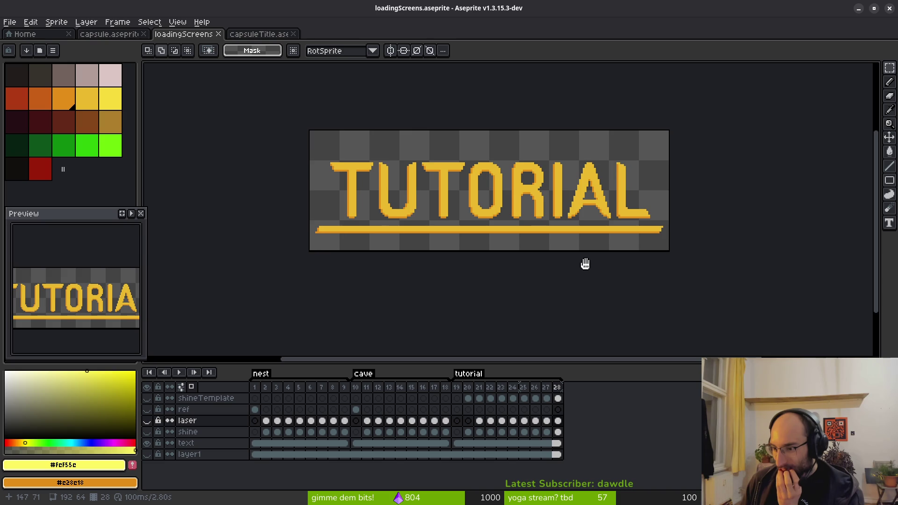
drag(585, 264, 607, 271)
drag(631, 271, 634, 272)
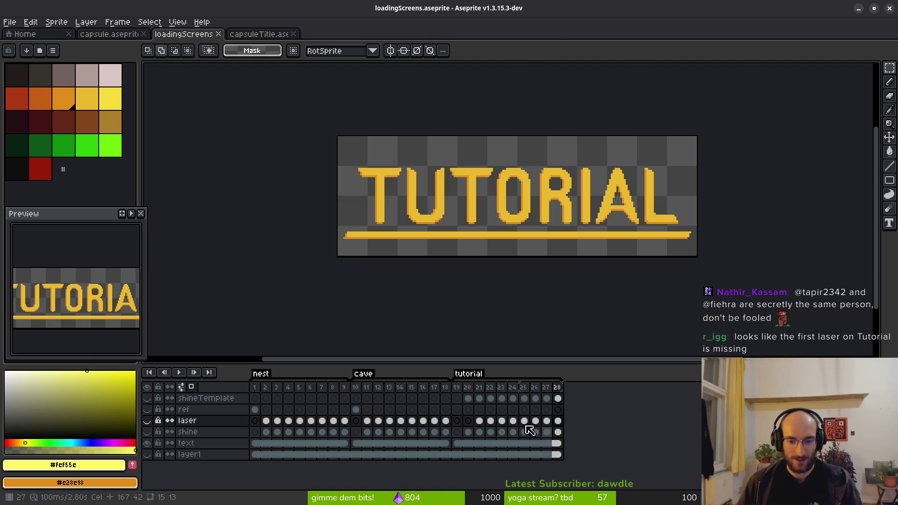
Make the laser layer visible again and step through frames 19 to 22
click(469, 433)
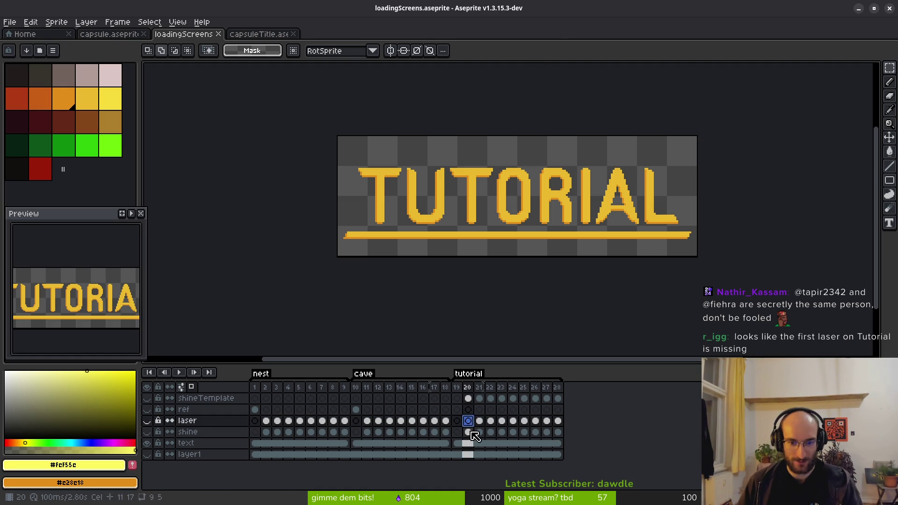
click(479, 420)
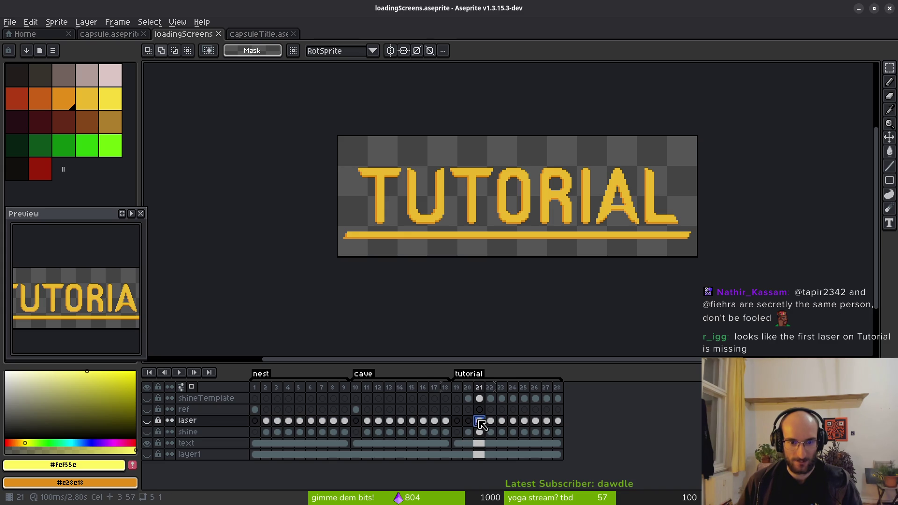
click(147, 421)
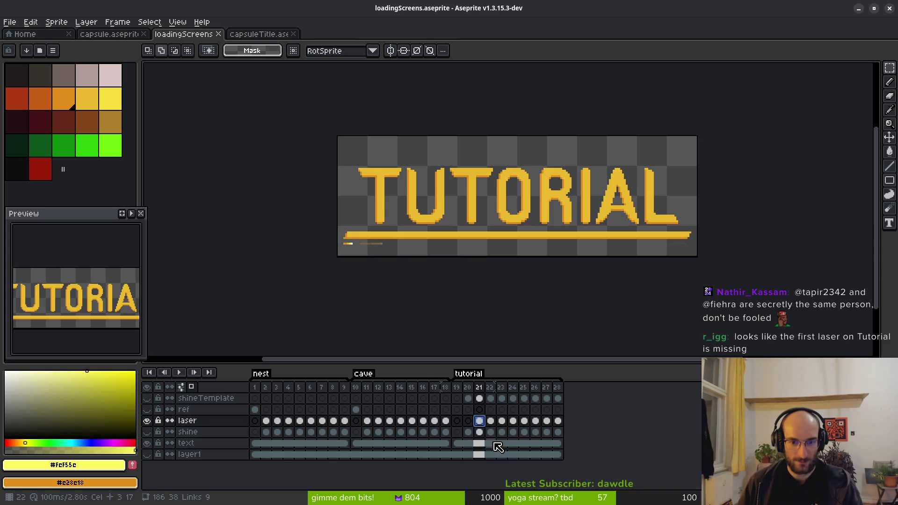
click(457, 422)
scroll(377, 231, up, 3)
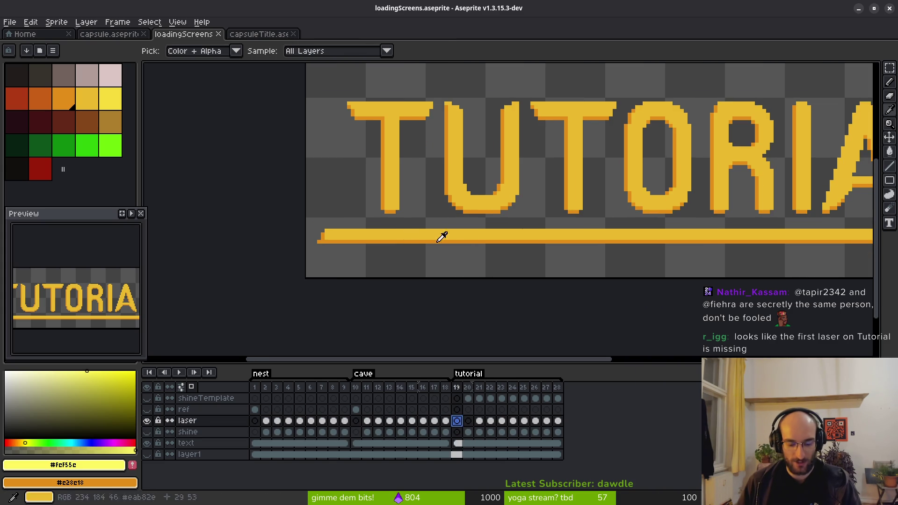
key(Right)
key(i)
key(Right)
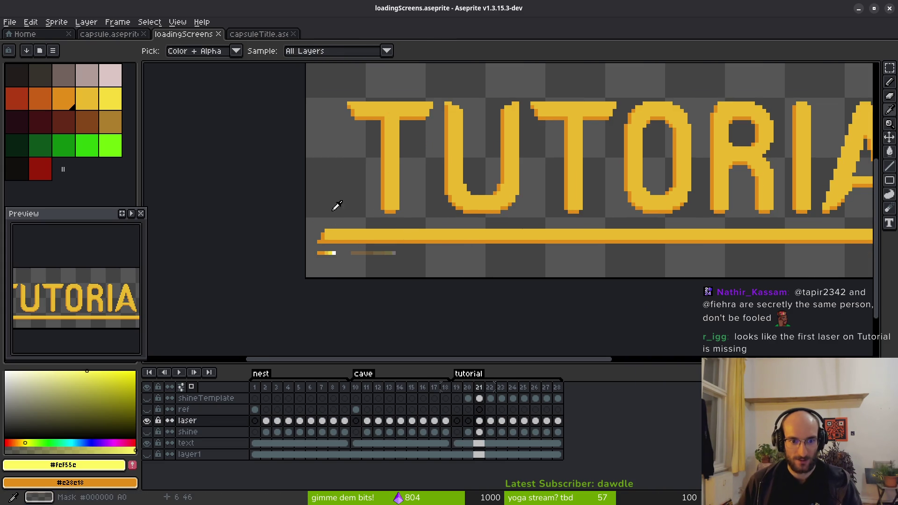
key(Right)
click(147, 432)
key(m)
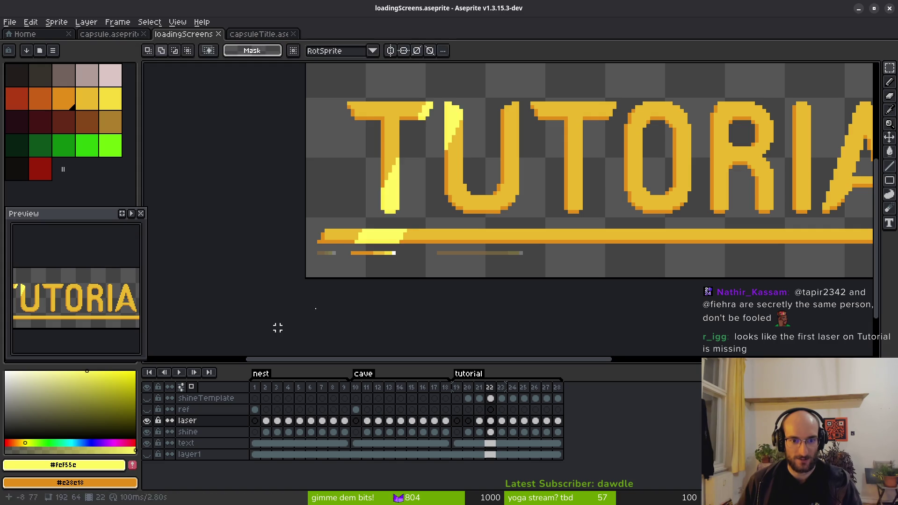
Step through the frames to check the shine sweep, stopping at frame 26
key(Left)
key(Left)
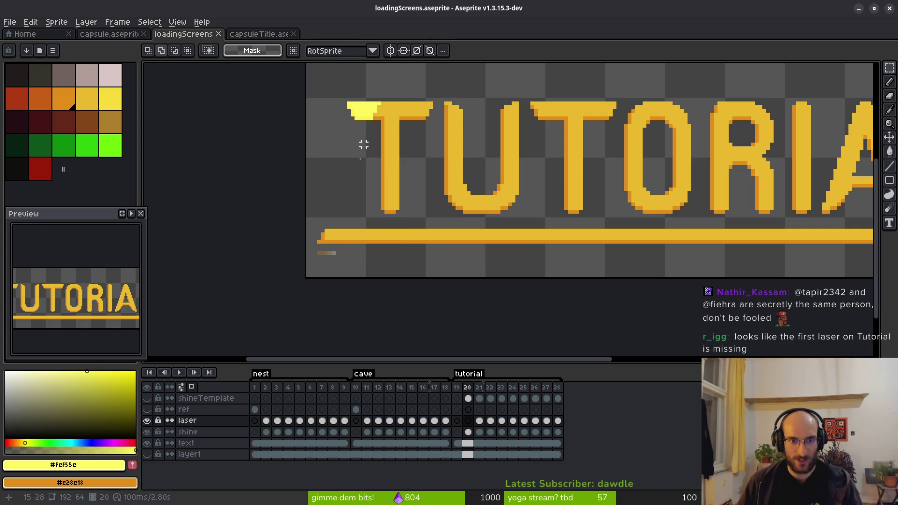
key(Right)
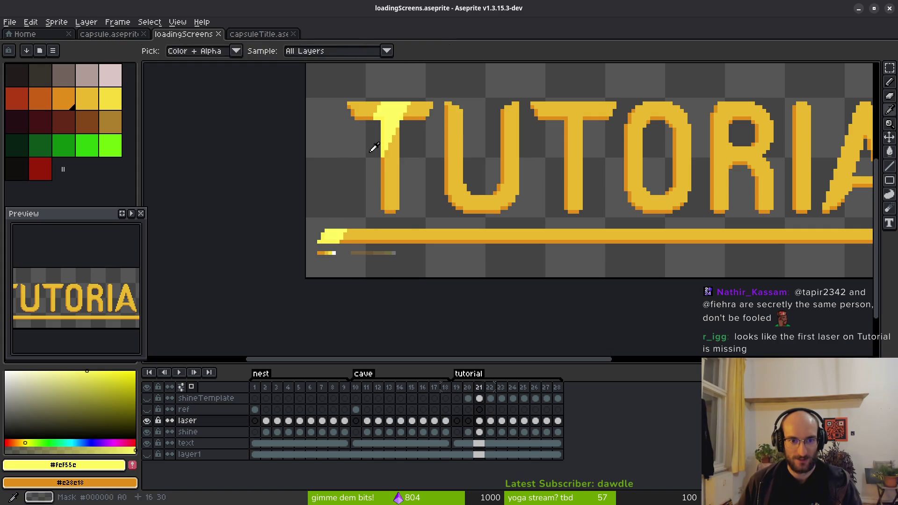
key(Right)
key(Right)
key(Right)
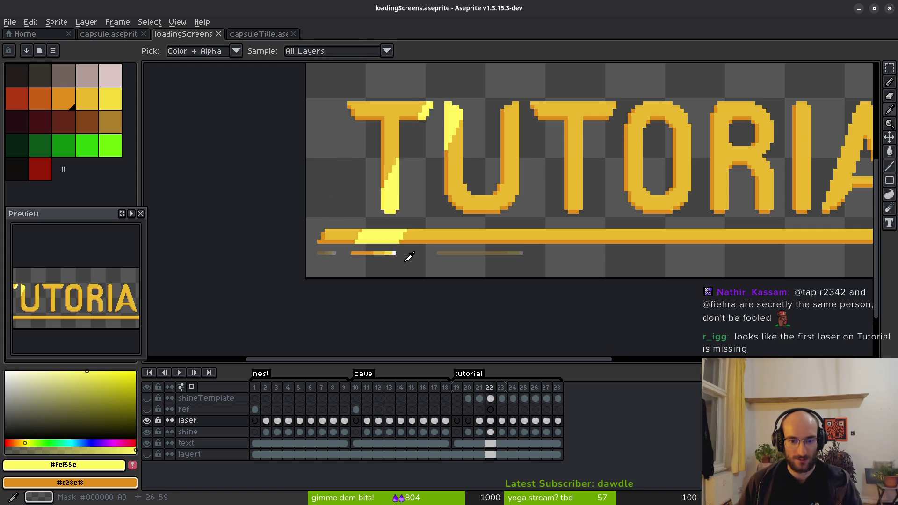
scroll(408, 248, down, 4)
key(i)
key(Right)
key(Right)
key(Right)
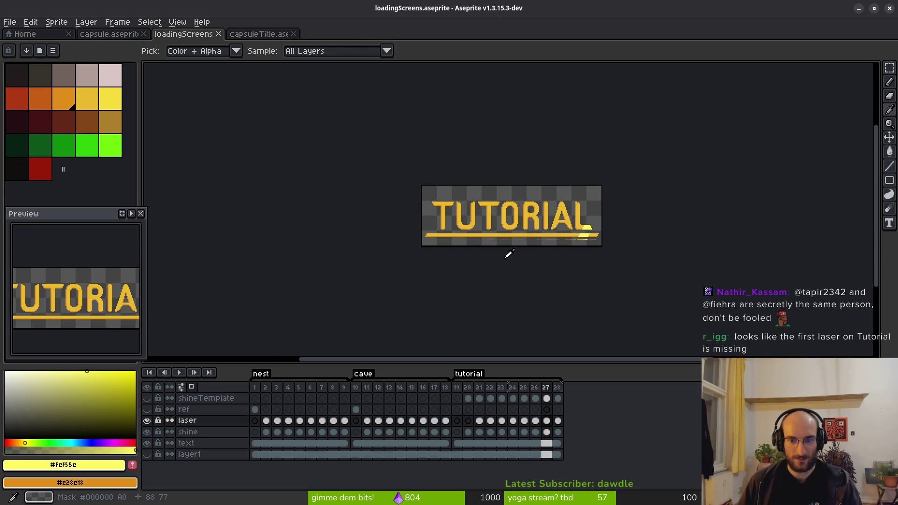
key(Left)
key(Left)
key(Left)
key(Right)
key(Right)
scroll(578, 244, up, 3)
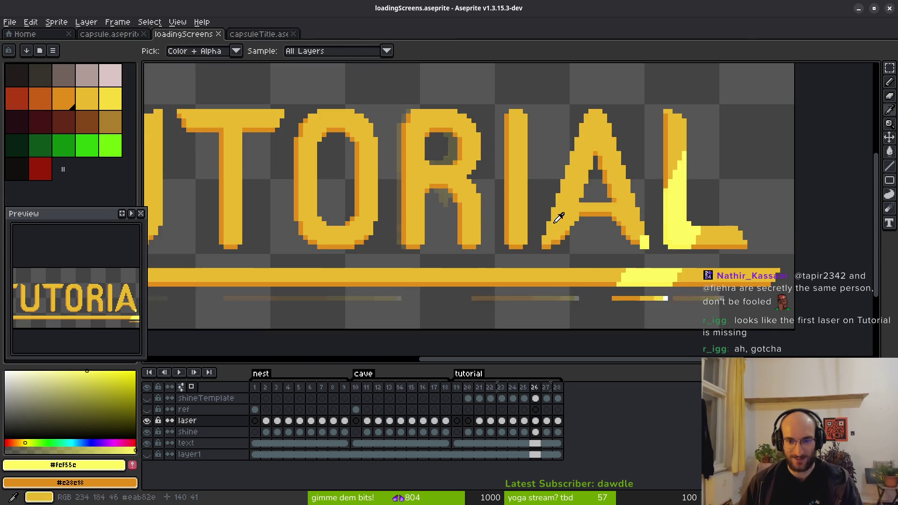
key(m)
key(Right)
scroll(608, 271, up, 4)
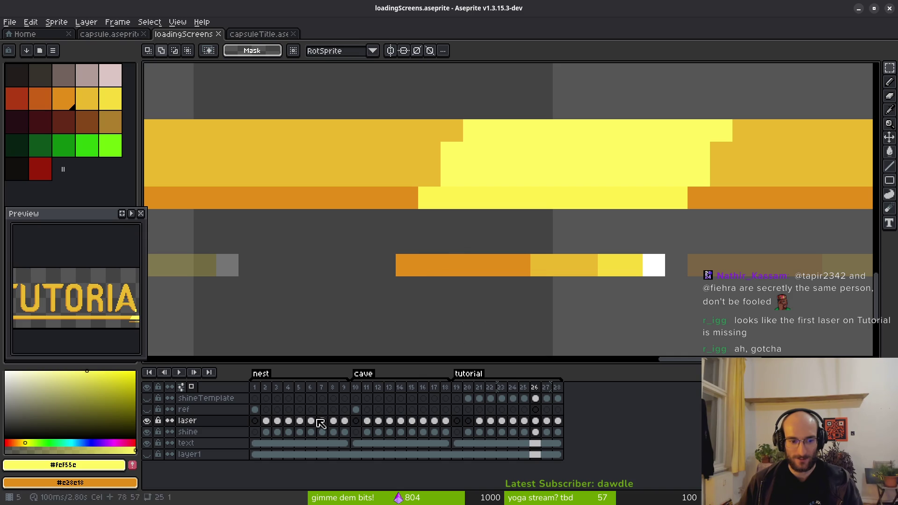
Select the stray orange pixel at the laser streak's start and nudge it one pixel left
drag(398, 262, 413, 272)
key(ctrl+t)
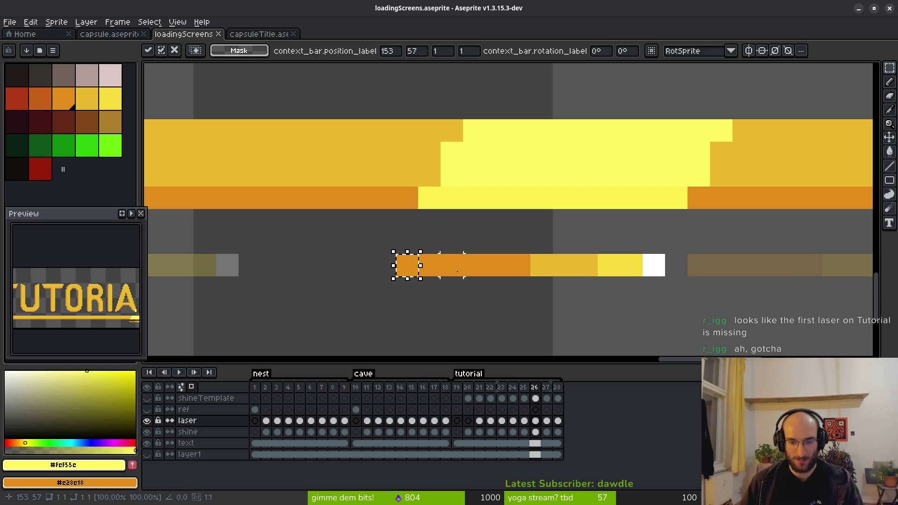
key(Left)
key(Return)
Undo the accidental yellow diagonal line across the L and select shine cel 26
scroll(496, 255, down, 2)
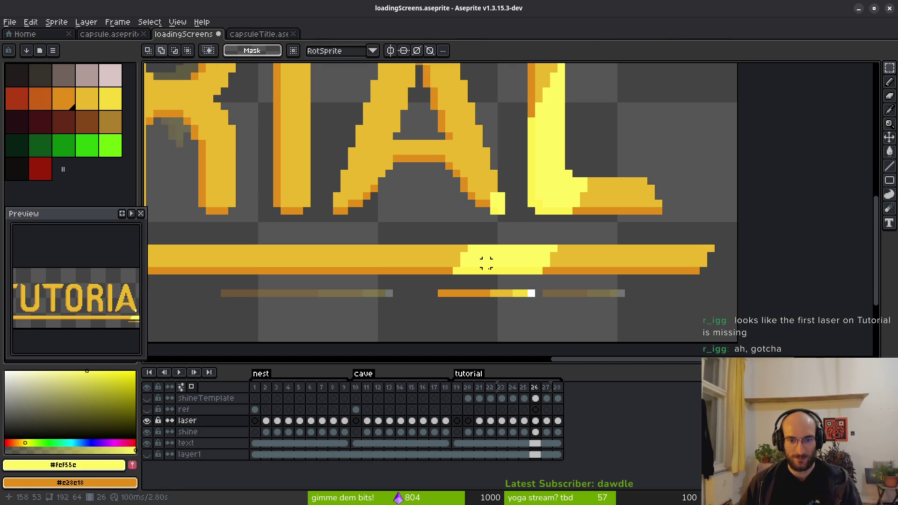
scroll(501, 255, up, 1)
key(b)
scroll(450, 276, up, 1)
scroll(450, 276, down, 1)
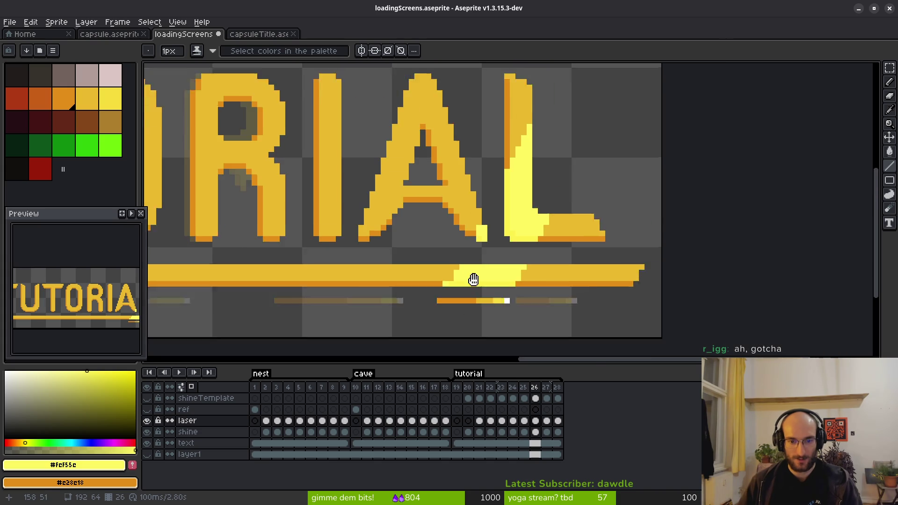
scroll(470, 304, down, 1)
drag(442, 310, 540, 115)
scroll(463, 300, up, 3)
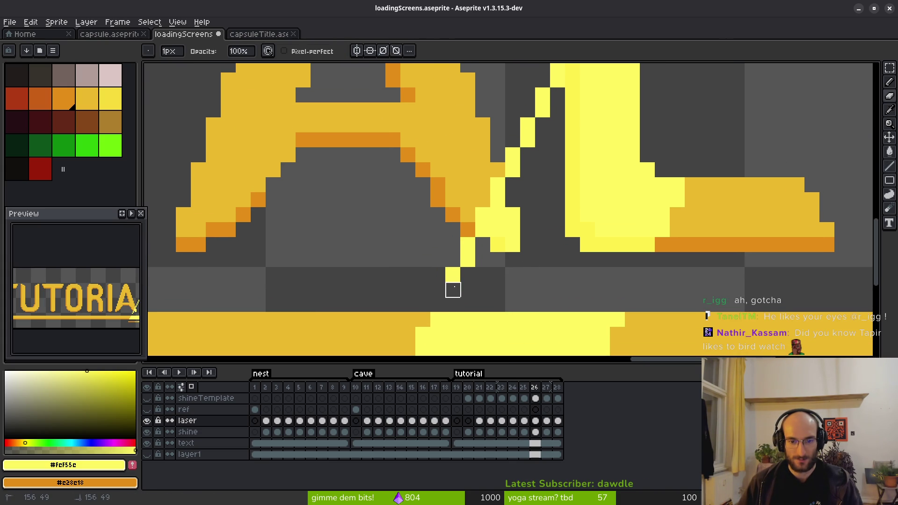
scroll(452, 289, down, 3)
key(ctrl+z)
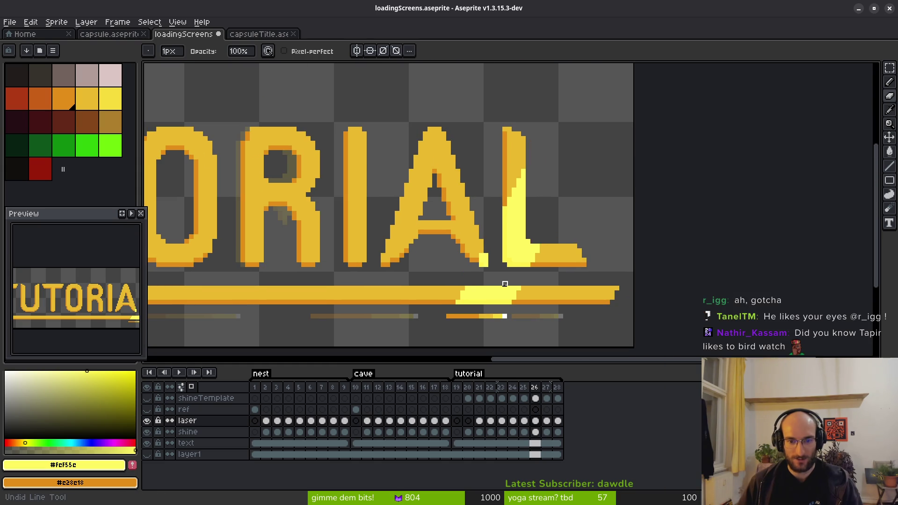
click(539, 433)
Paint the missing yellow pixel in the underline's shine highlight with the Pencil
scroll(473, 297, up, 2)
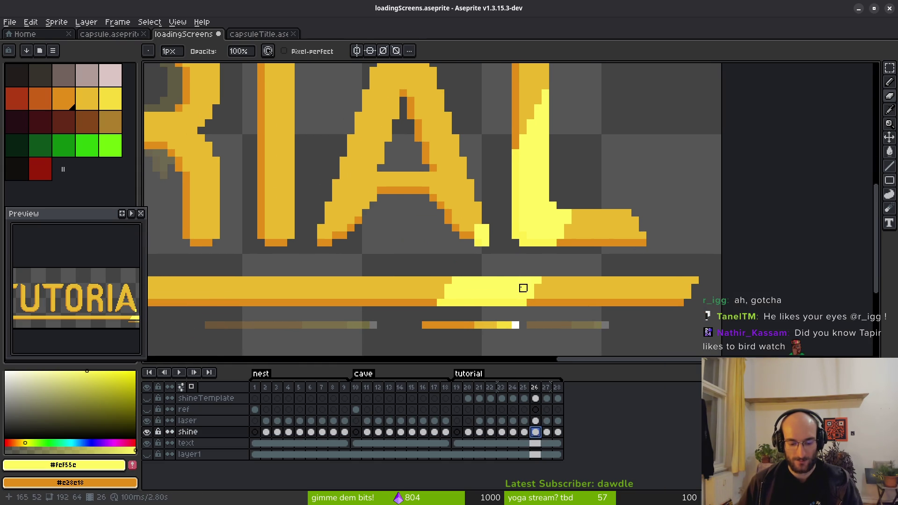
click(433, 302)
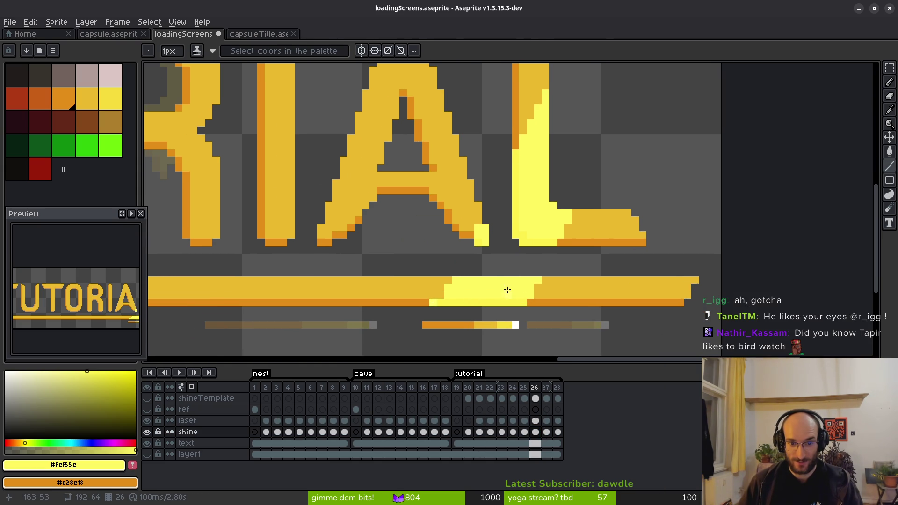
key(w)
scroll(508, 300, up, 1)
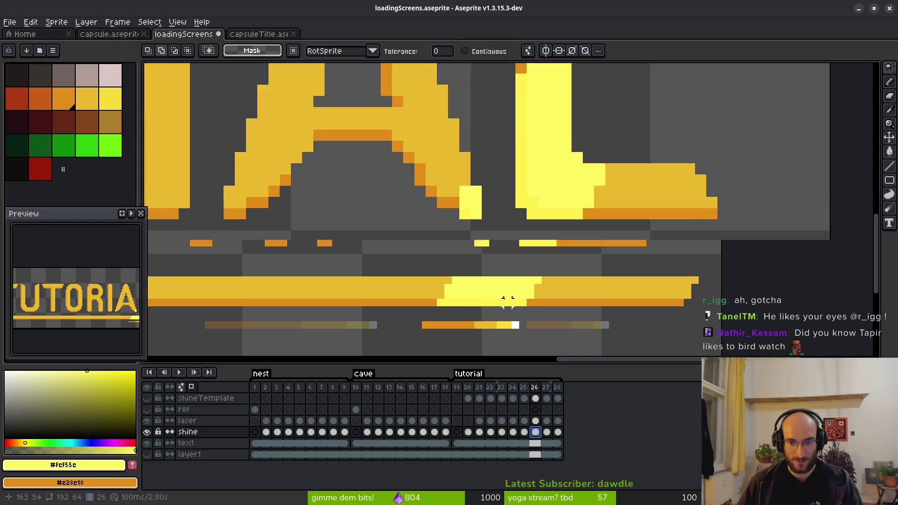
scroll(508, 300, up, 2)
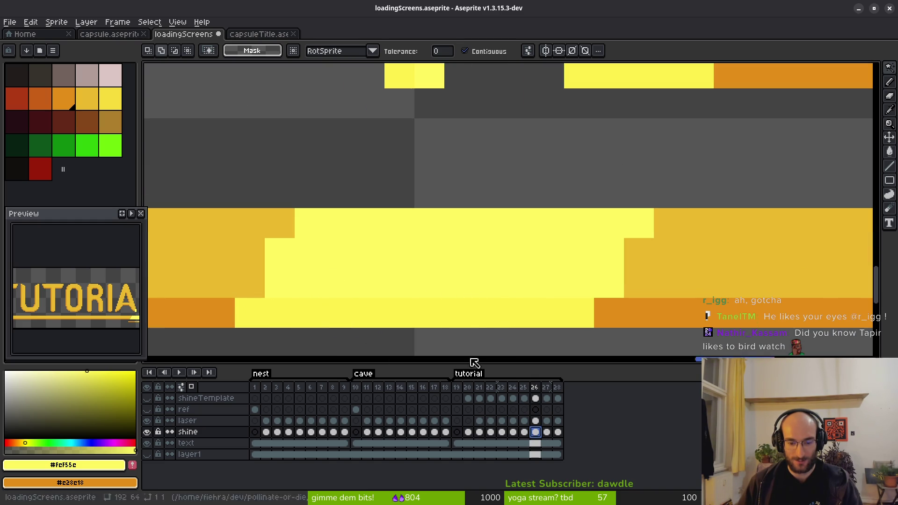
key(b)
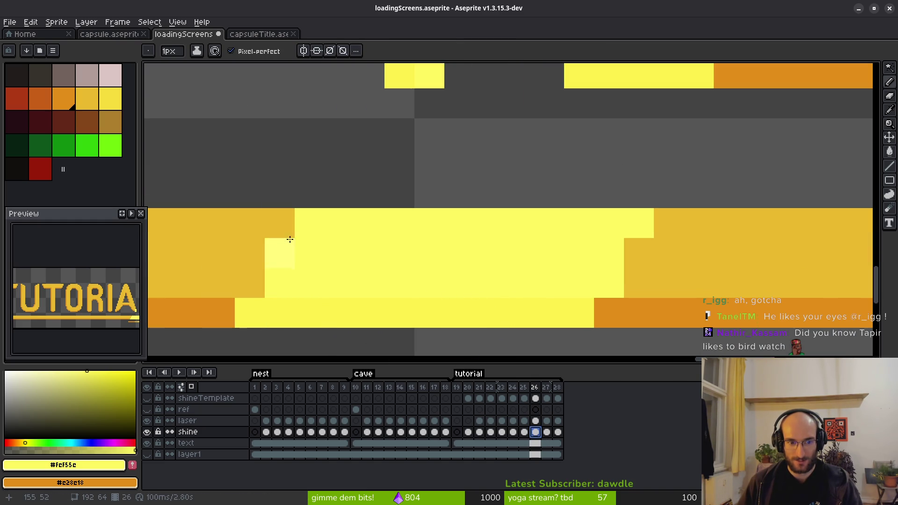
scroll(373, 263, down, 2)
scroll(369, 283, down, 1)
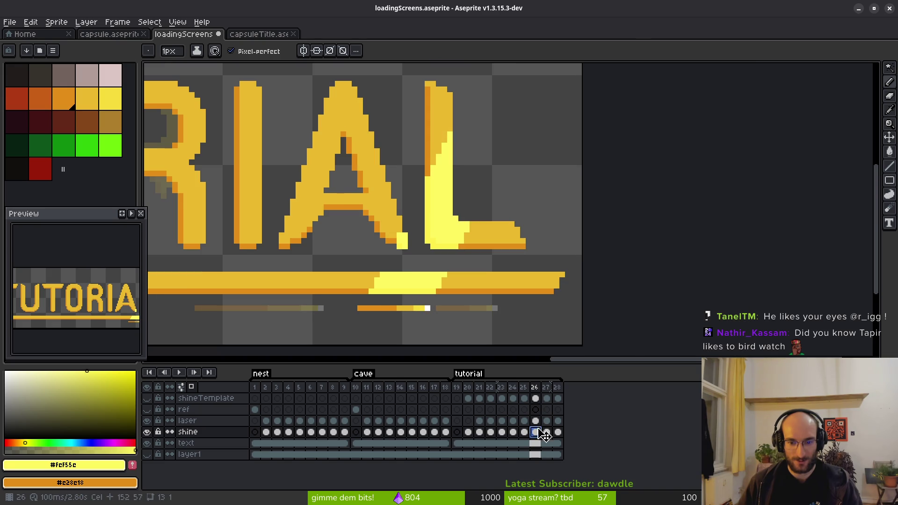
scroll(411, 280, left, 1)
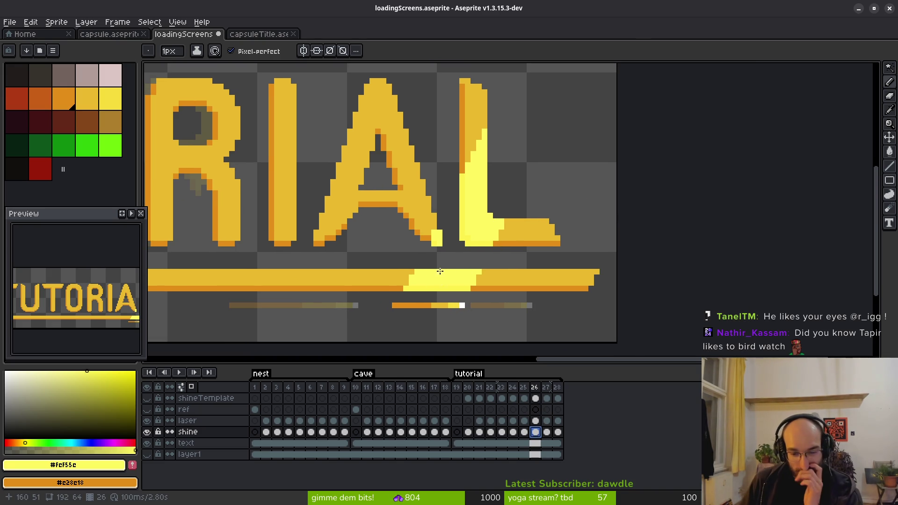
Toggle the shine layer to compare, leave it hidden, and save loadingScreens.aseprite
click(147, 432)
click(147, 431)
click(147, 431)
scroll(511, 267, down, 1)
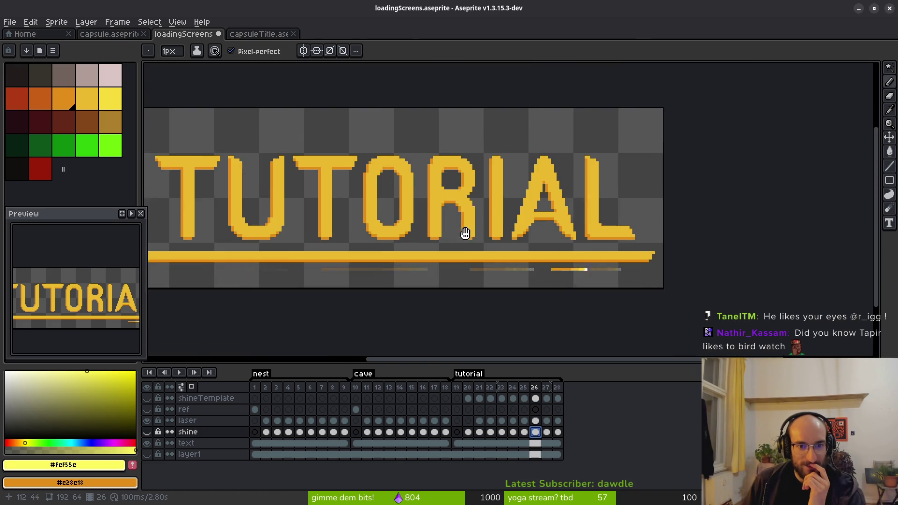
click(147, 431)
click(148, 432)
click(147, 432)
click(147, 432)
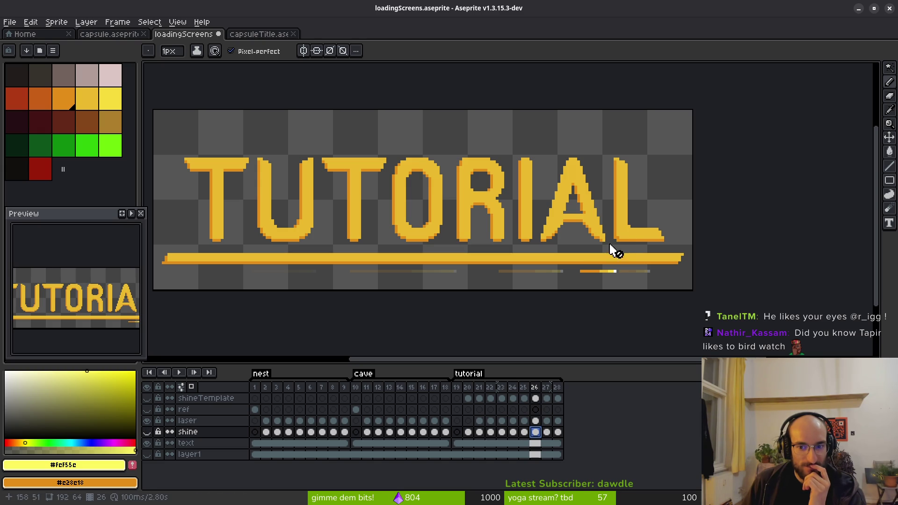
key(ctrl+s)
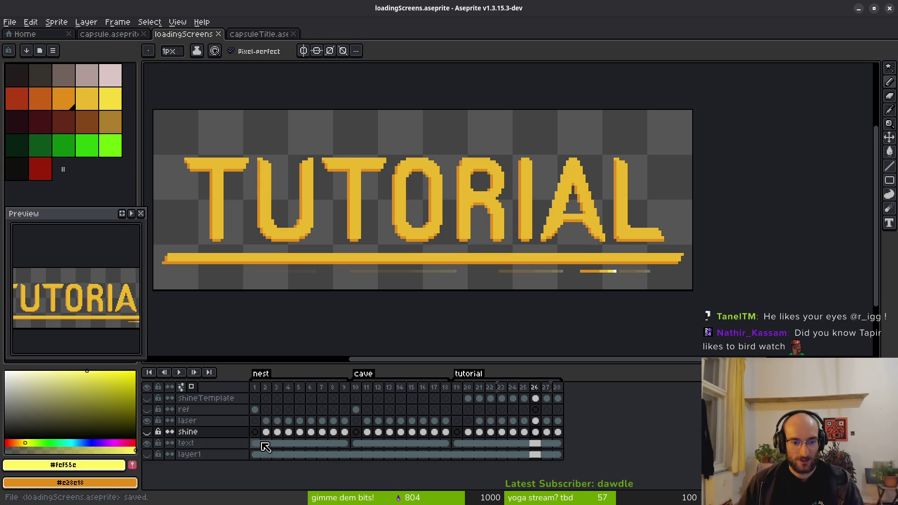
Step through the NEST animation starting from frame 1
click(254, 443)
scroll(395, 242, up, 1)
scroll(457, 217, down, 2)
key(i)
key(Right)
key(Right)
key(Right)
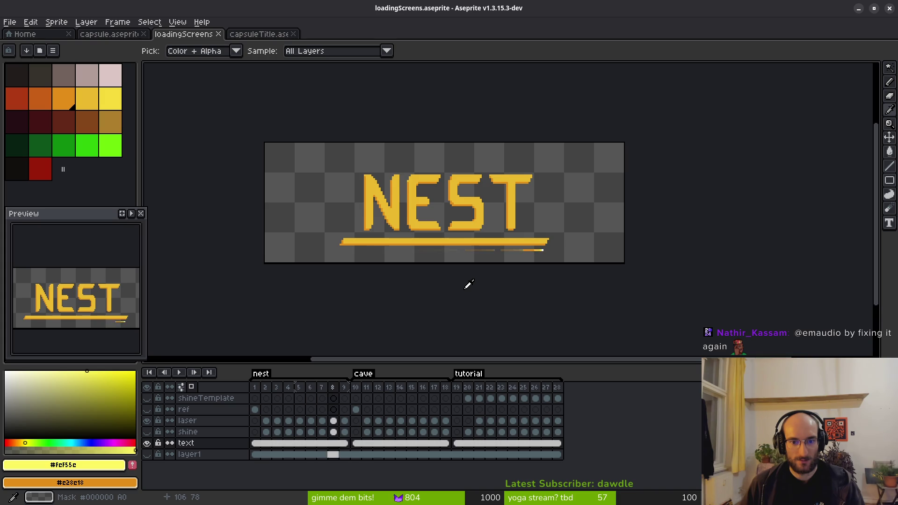
key(b)
scroll(513, 200, up, 3)
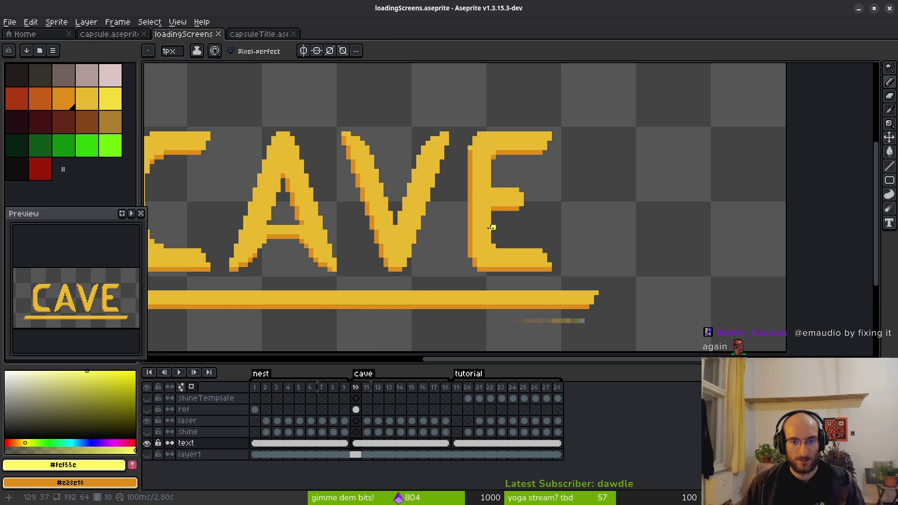
Check frames 4, 3 and 22 (TUTORIAL), then settle on NEST frame 2
click(289, 432)
scroll(374, 226, left, 3)
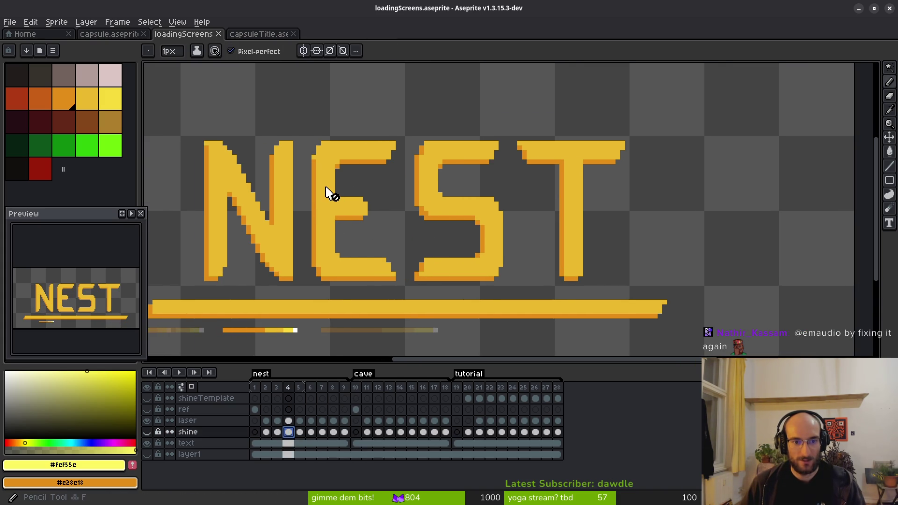
click(277, 442)
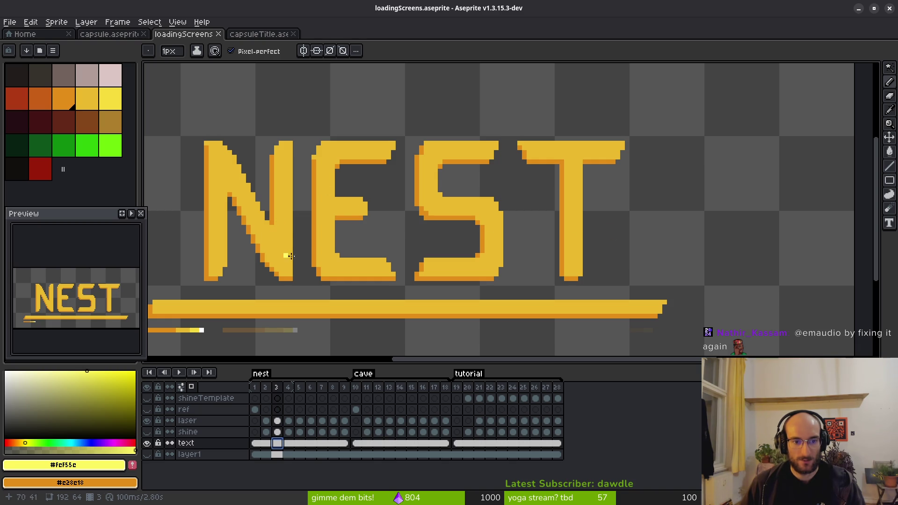
click(490, 432)
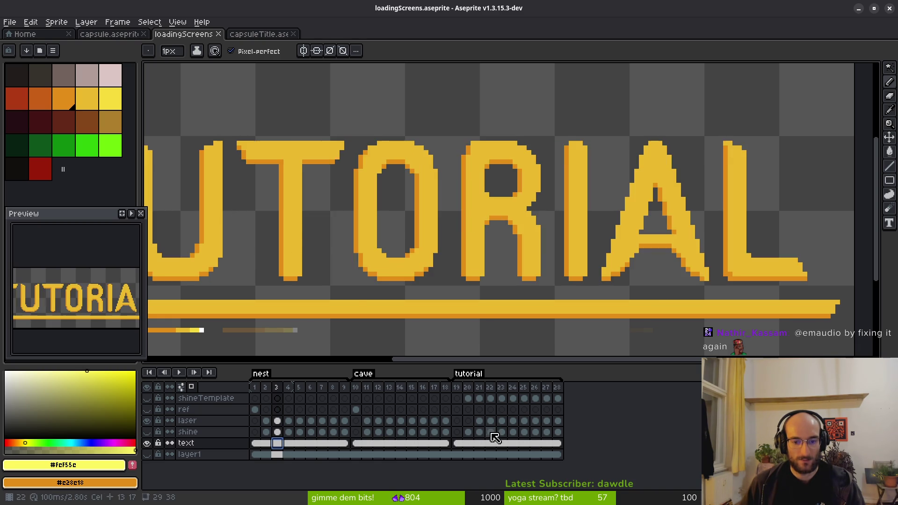
scroll(525, 295, down, 2)
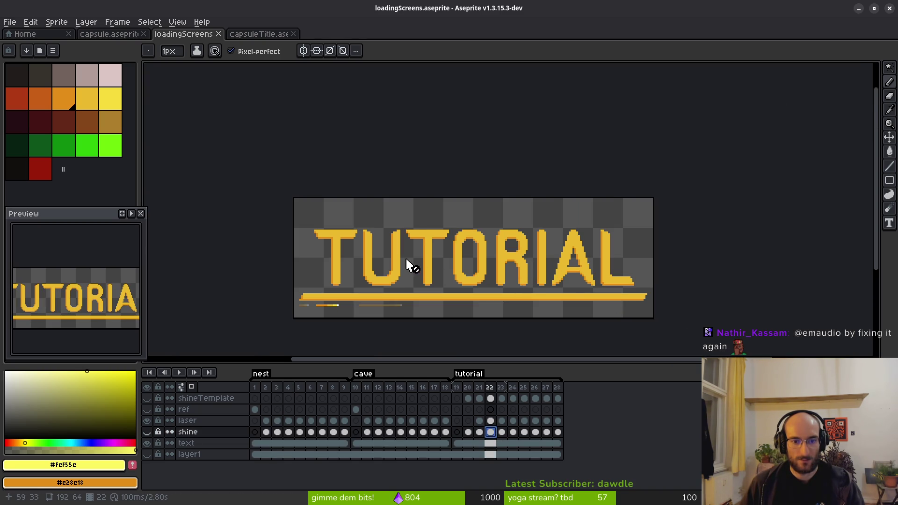
scroll(408, 258, up, 2)
scroll(571, 274, down, 2)
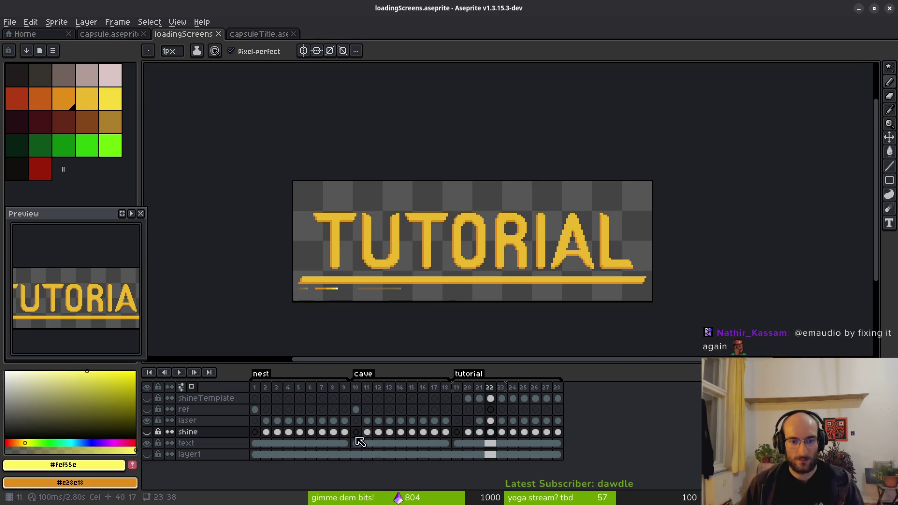
click(265, 432)
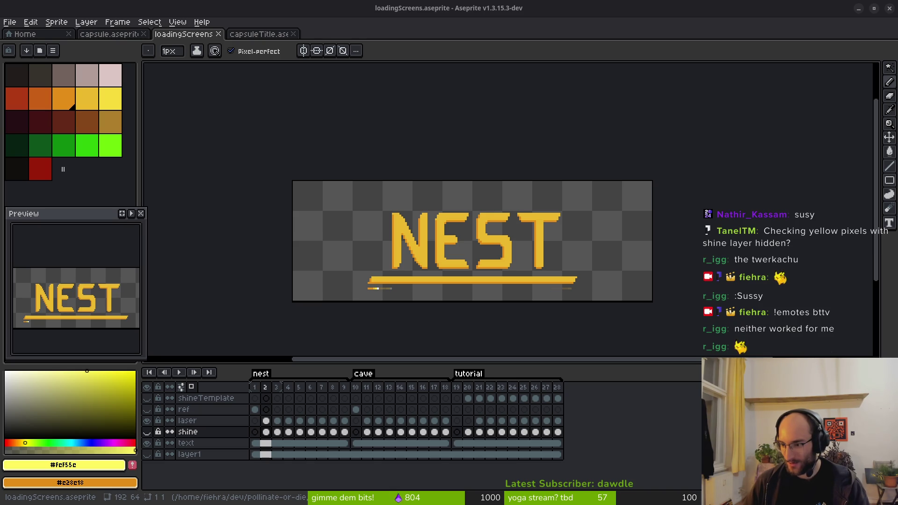
scroll(517, 275, down, 2)
scroll(517, 274, left, 2)
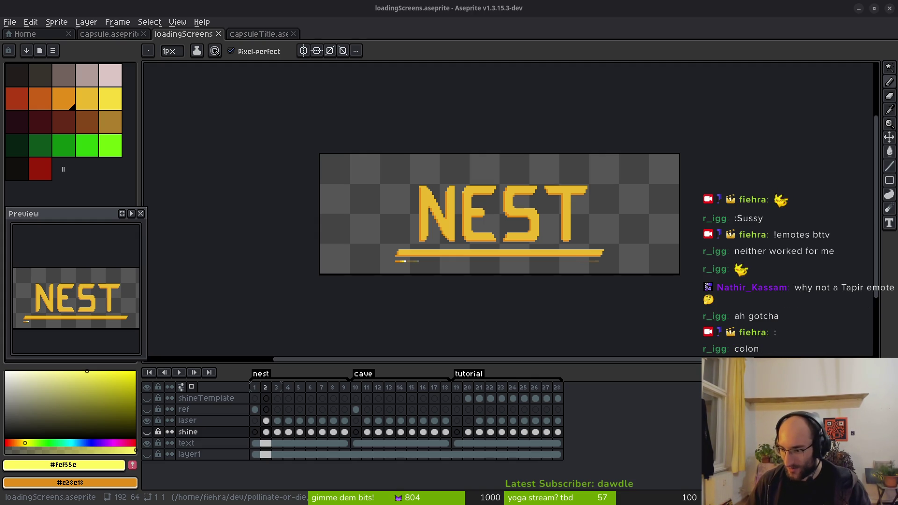
click(471, 274)
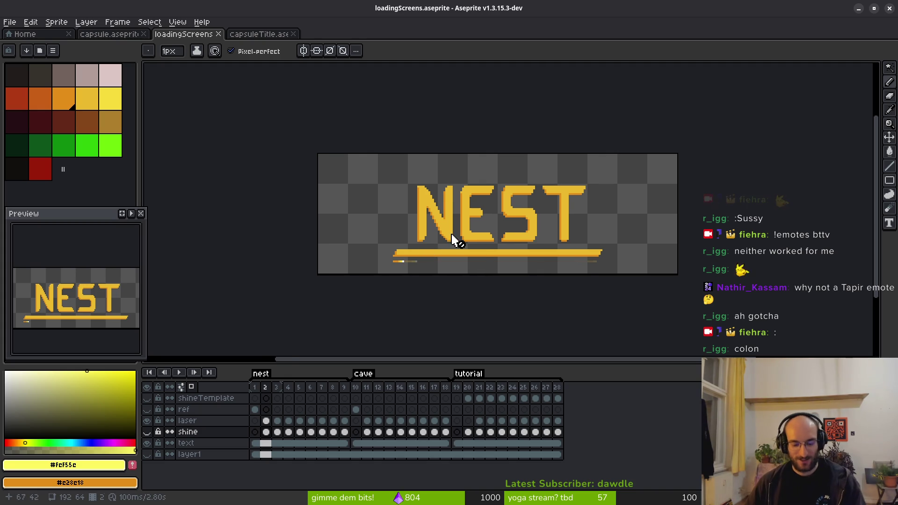
scroll(461, 270, right, 3)
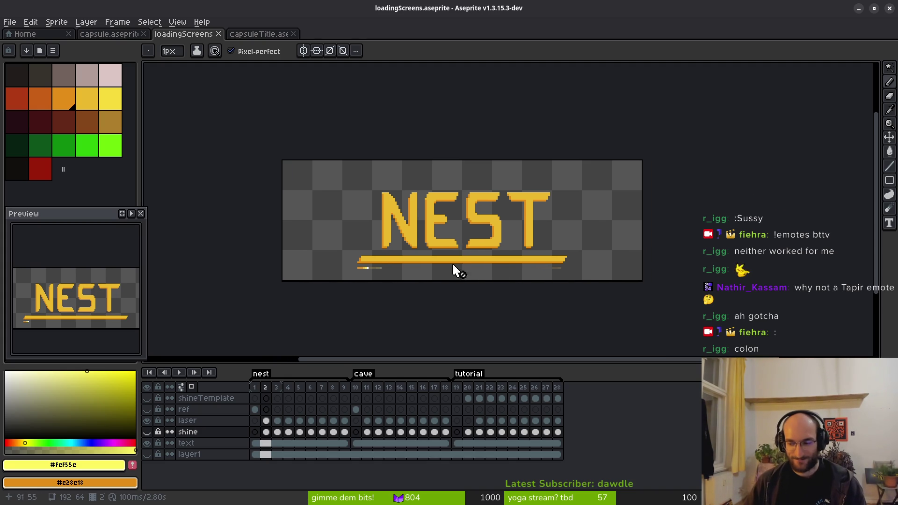
scroll(452, 266, down, 3)
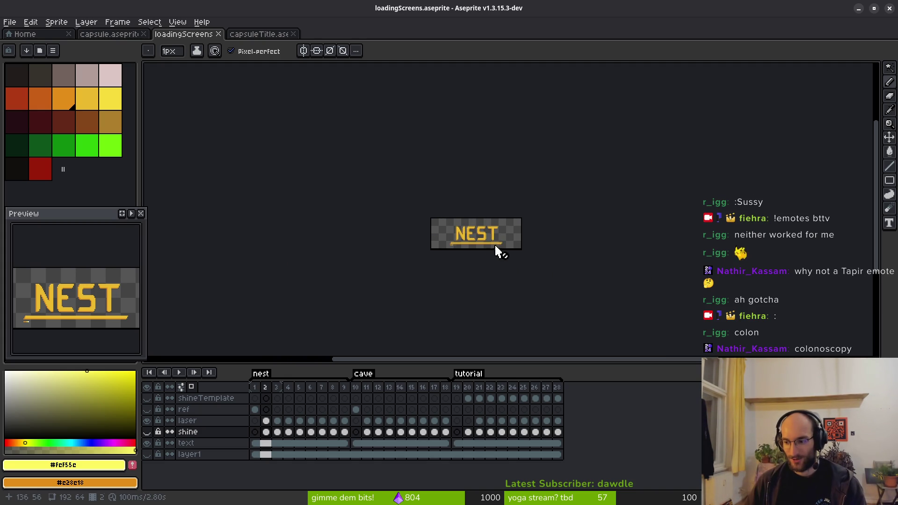
scroll(496, 251, up, 3)
scroll(469, 259, left, 2)
key(ctrl+s)
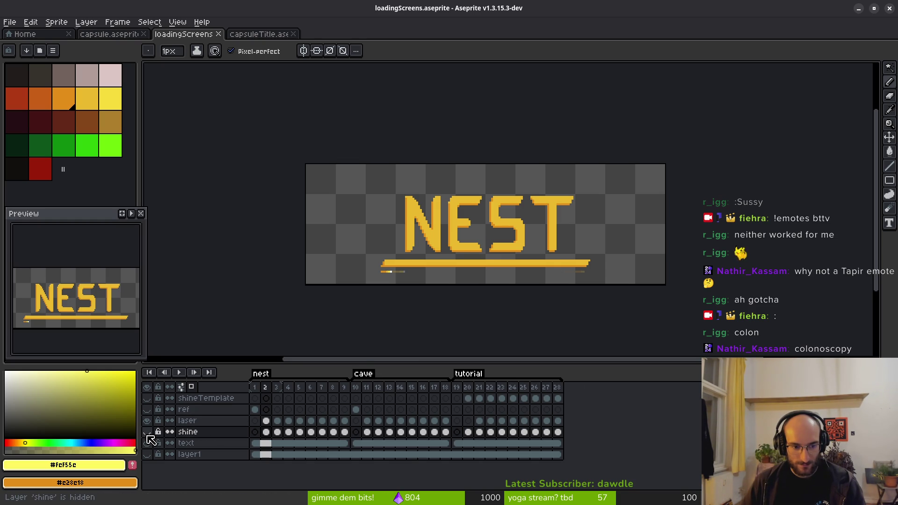
Show the shine layer and open Cel Properties for all 28 selected shine cels
click(148, 433)
scroll(401, 274, up, 6)
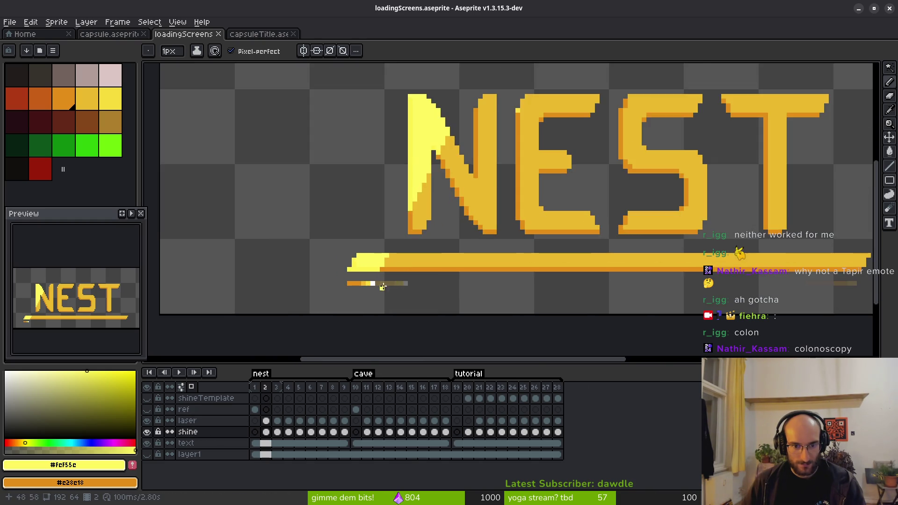
scroll(370, 256, down, 2)
drag(254, 432, 332, 431)
shift+click(558, 432)
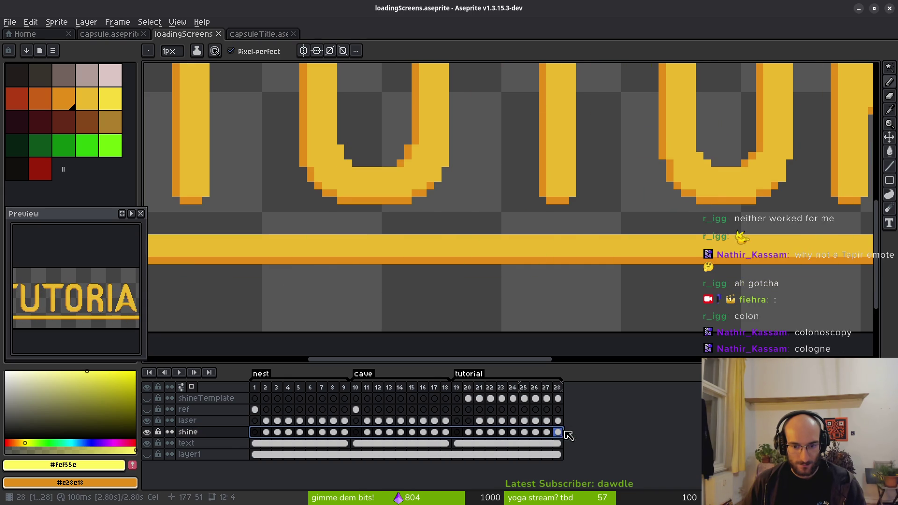
right_click(256, 432)
click(295, 437)
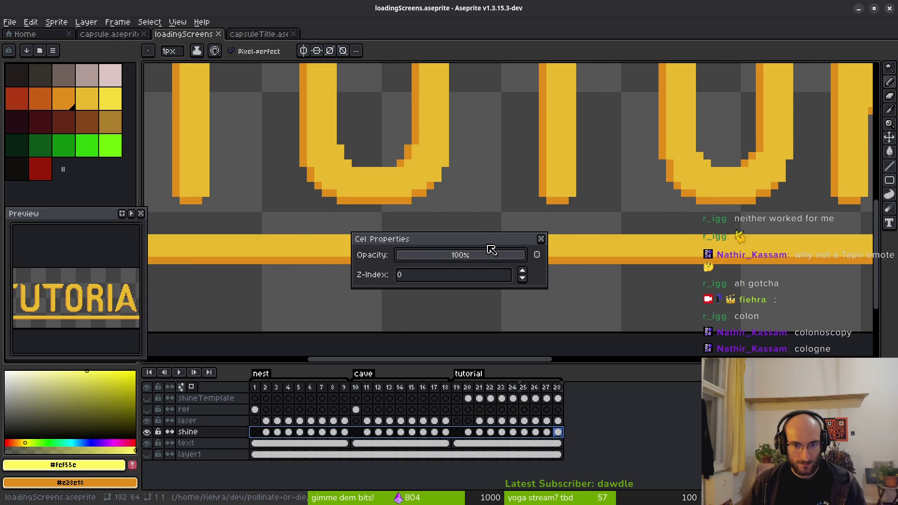
Set the shine layer's blend mode to Normal in Layer Properties
right_click(222, 435)
click(290, 411)
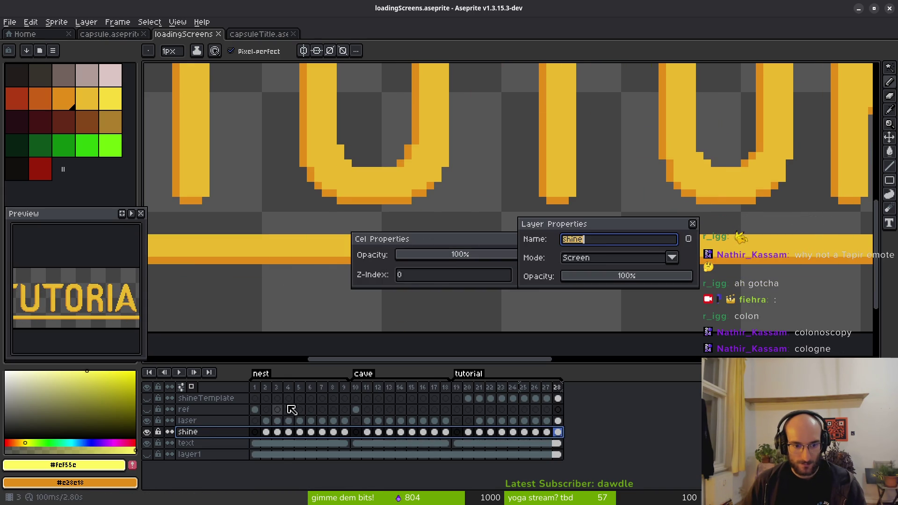
click(615, 257)
click(610, 275)
click(623, 258)
click(603, 275)
Close both properties dialogs and save loadingScreens.aseprite
click(692, 224)
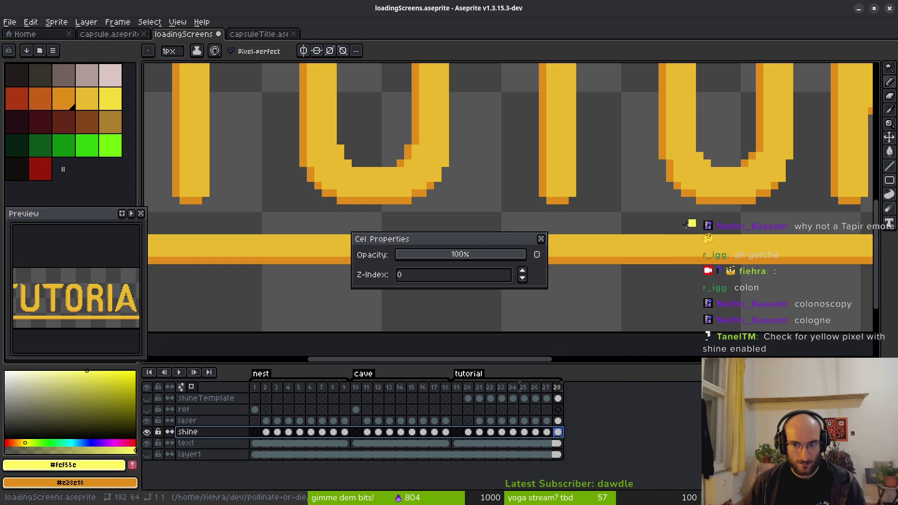
click(541, 239)
scroll(502, 266, down, 3)
key(ctrl+s)
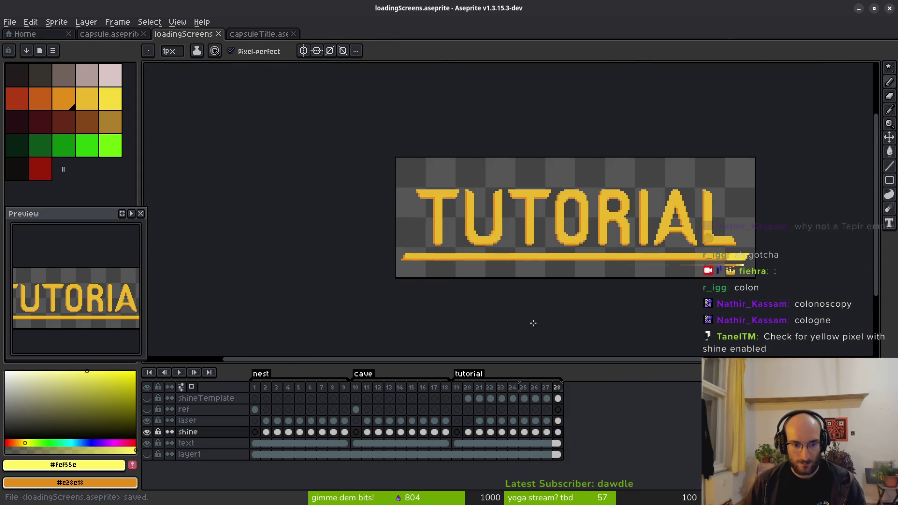
Go to NEST frame 2 and pan across the title to inspect its shine
click(265, 432)
scroll(490, 280, up, 3)
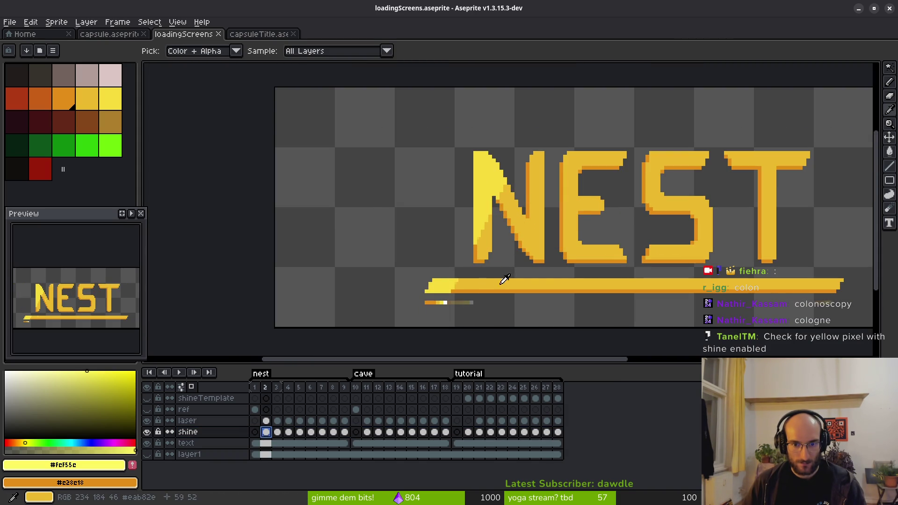
scroll(502, 277, down, 3)
drag(656, 284, 522, 288)
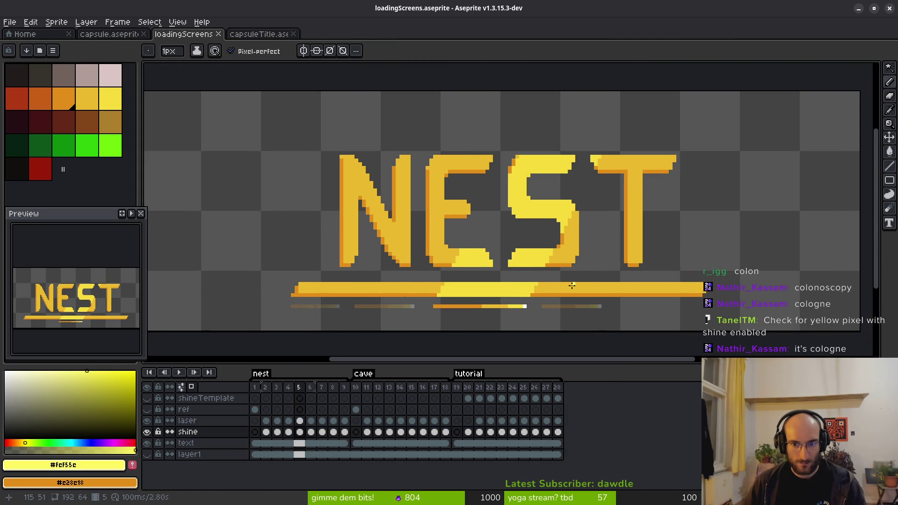
scroll(581, 280, down, 2)
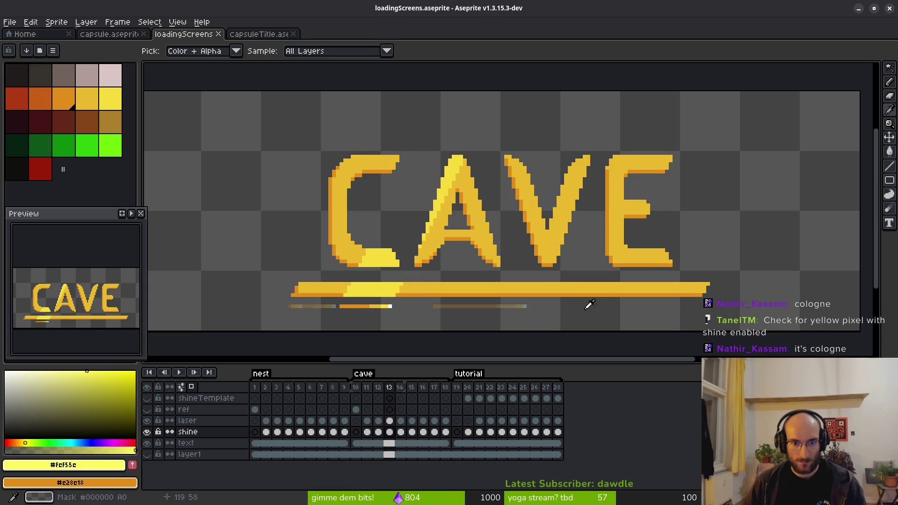
Pan along the CAVE title's shine, then make the shineTemplate cel at frame 24 active
drag(424, 278, 450, 297)
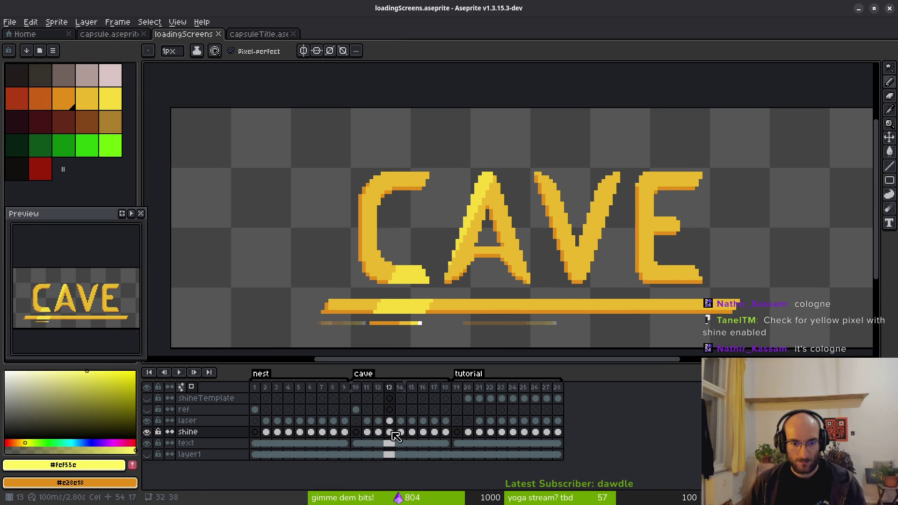
key(i)
drag(594, 295, 483, 263)
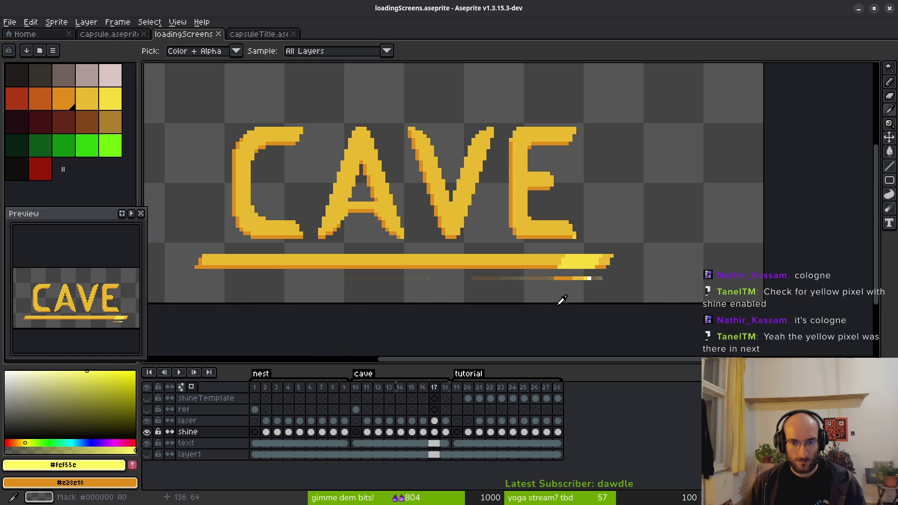
scroll(480, 260, down, 4)
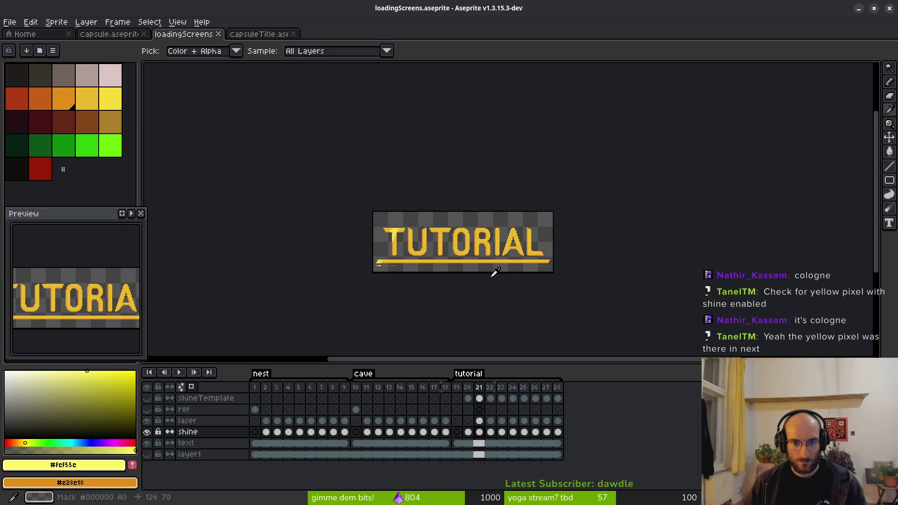
key(b)
scroll(492, 247, up, 5)
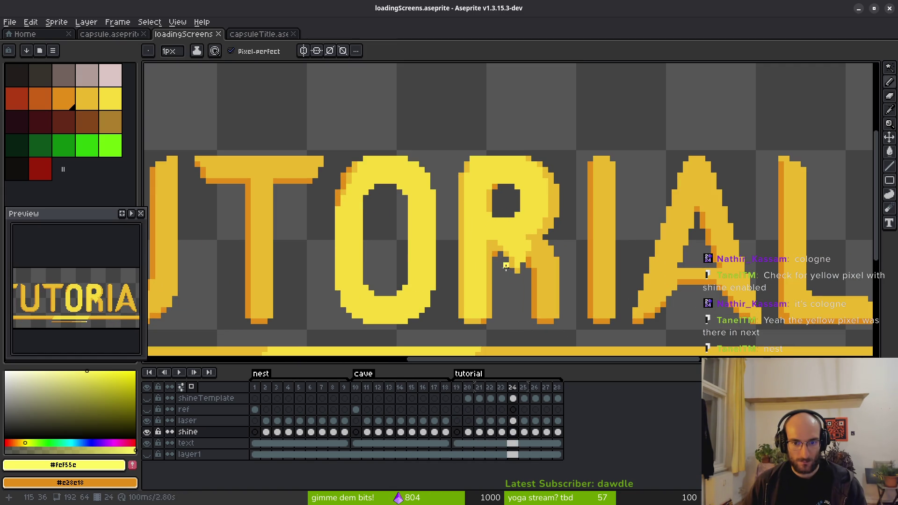
scroll(510, 281, down, 2)
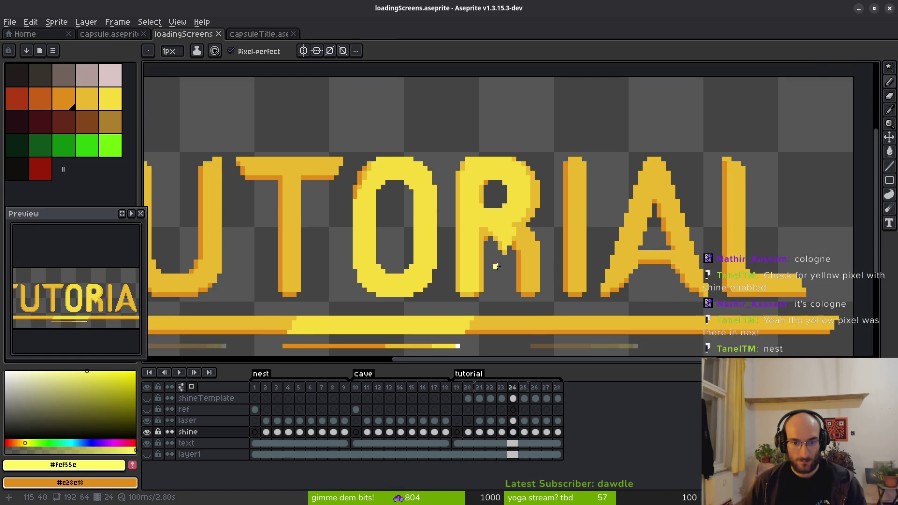
click(513, 398)
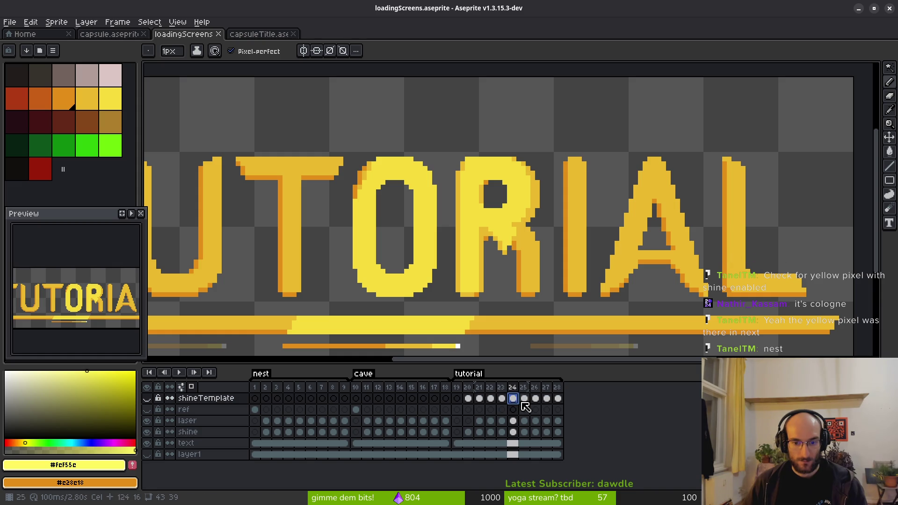
Paste the parallelogram shine into frame 24's shine cel, move the shine layer above laser, and save
click(514, 432)
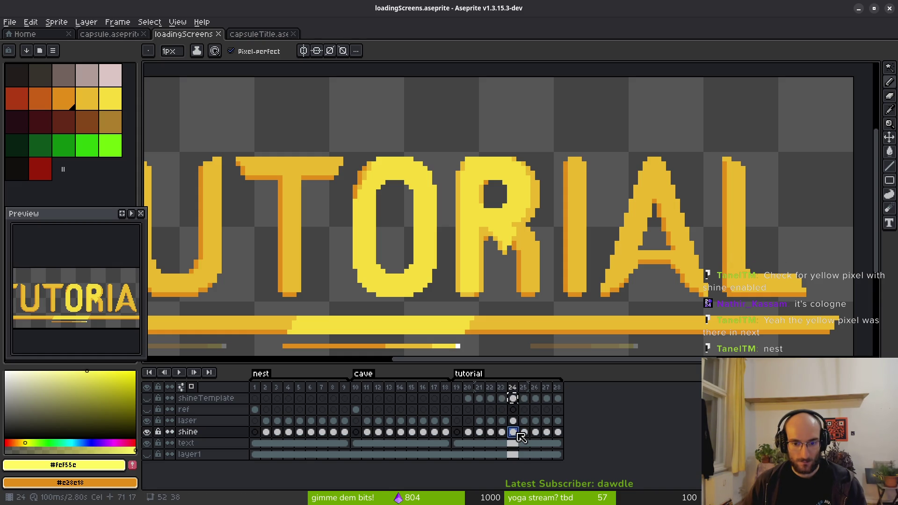
key(ctrl+v)
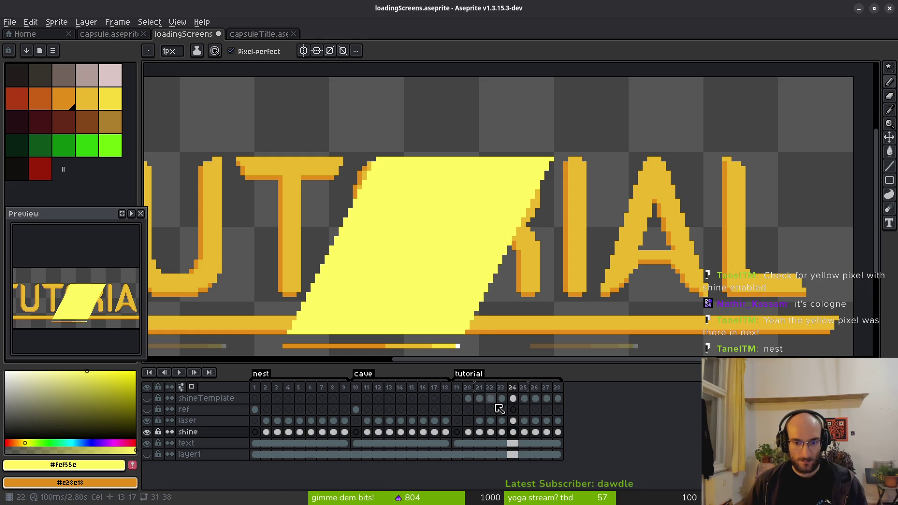
drag(214, 432, 235, 423)
key(ctrl+s)
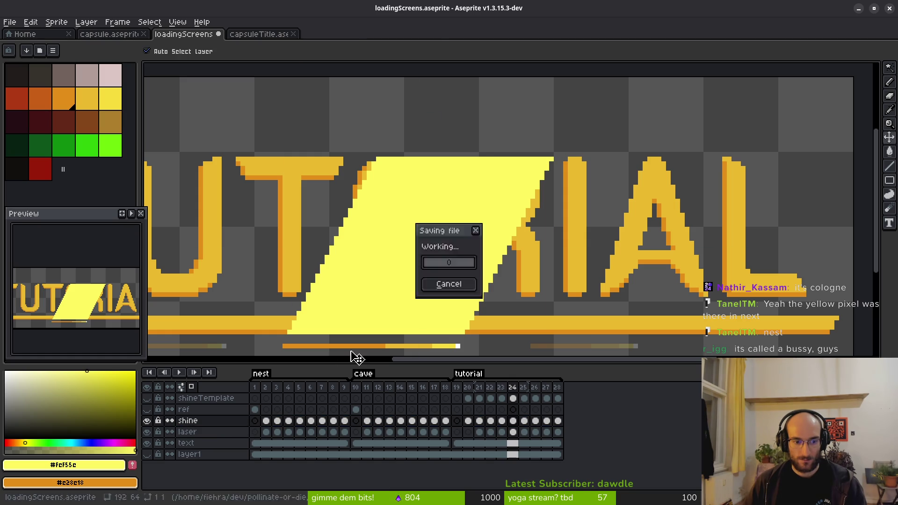
scroll(431, 277, down, 2)
drag(431, 277, 428, 272)
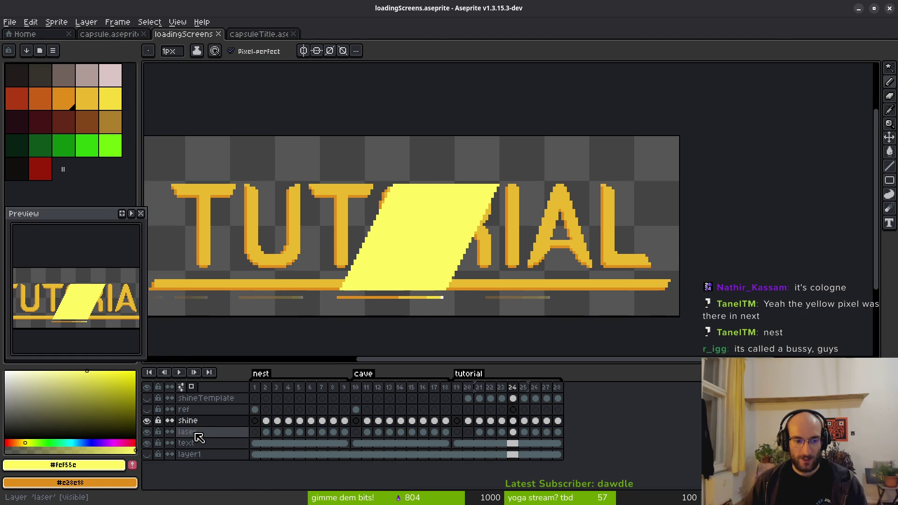
Try clipping the shine with a contiguous Magic Wand selection, undo it, and turn Contiguous off
click(208, 443)
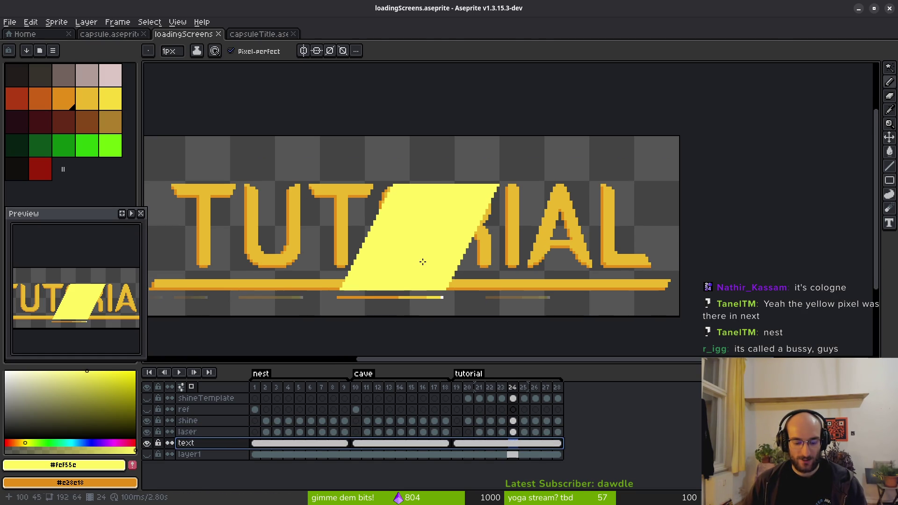
key(w)
click(473, 164)
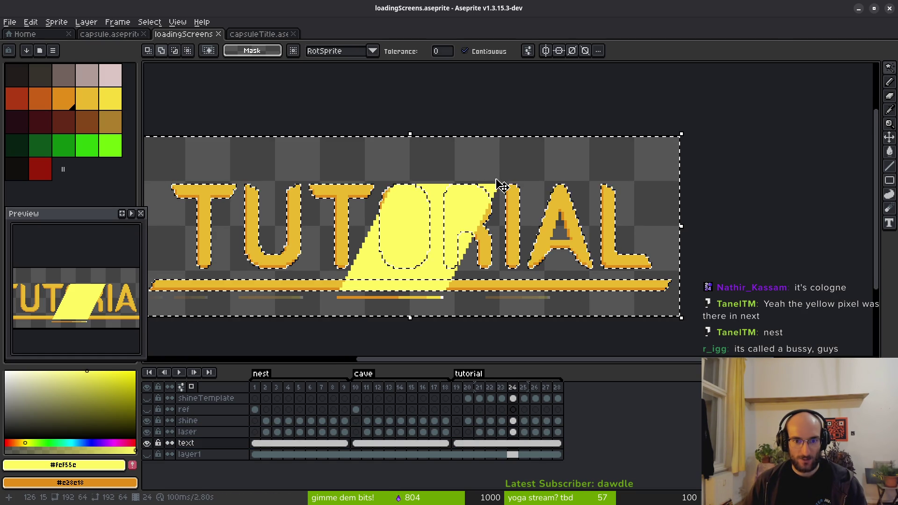
click(513, 421)
key(Delete)
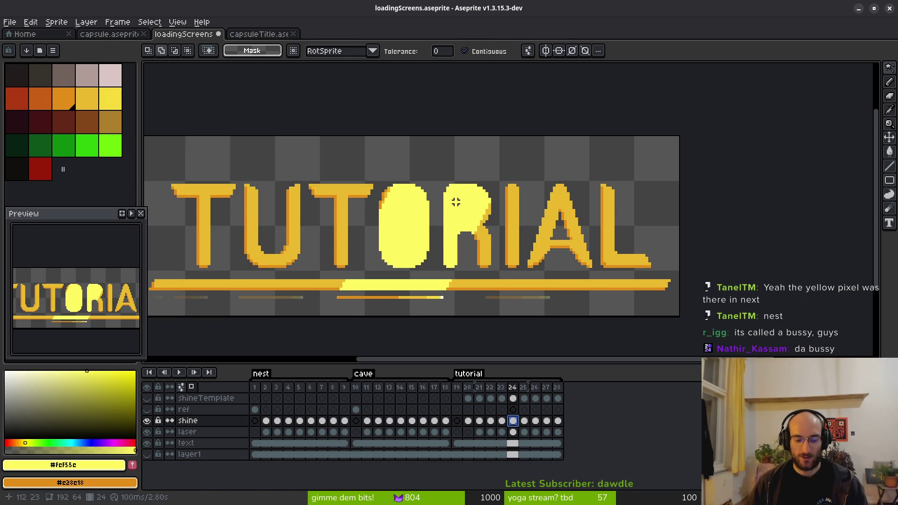
key(ctrl+z)
click(486, 51)
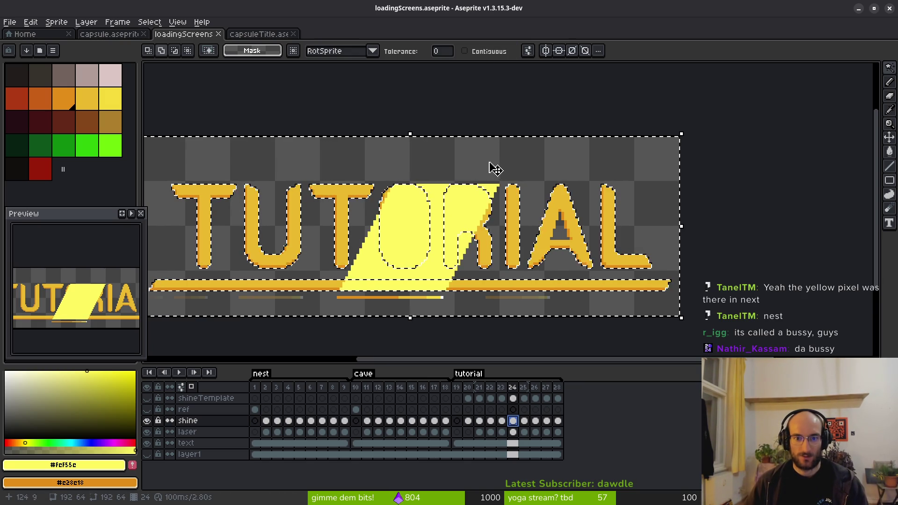
Delete the frame-24 shine outside the letters and underline, then save the file
click(514, 432)
click(514, 443)
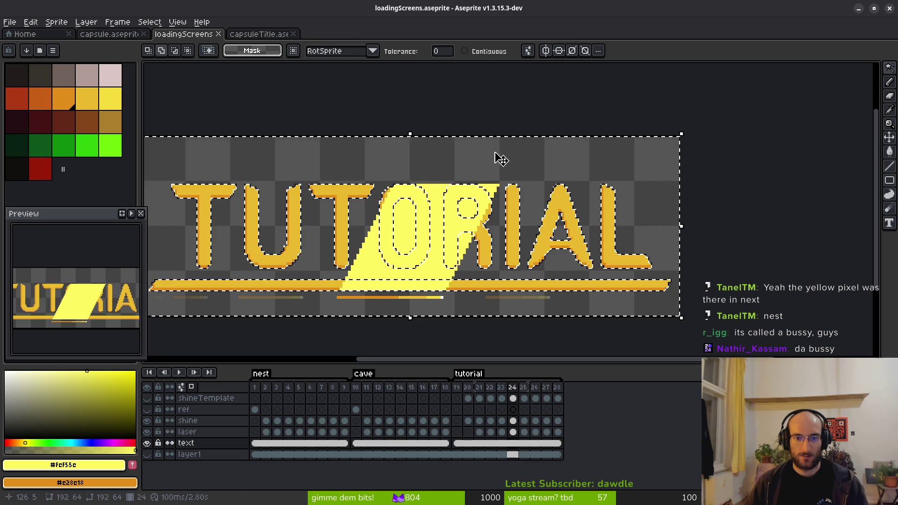
click(519, 423)
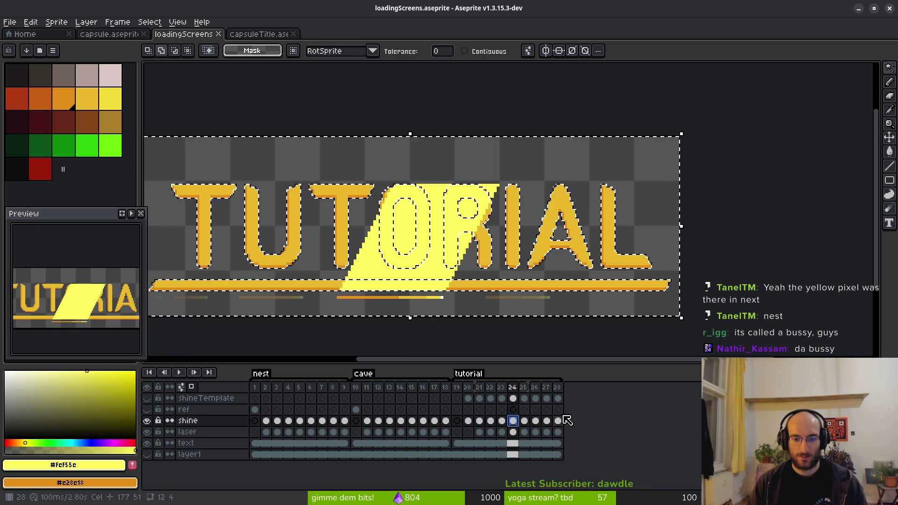
key(Delete)
key(ctrl+s)
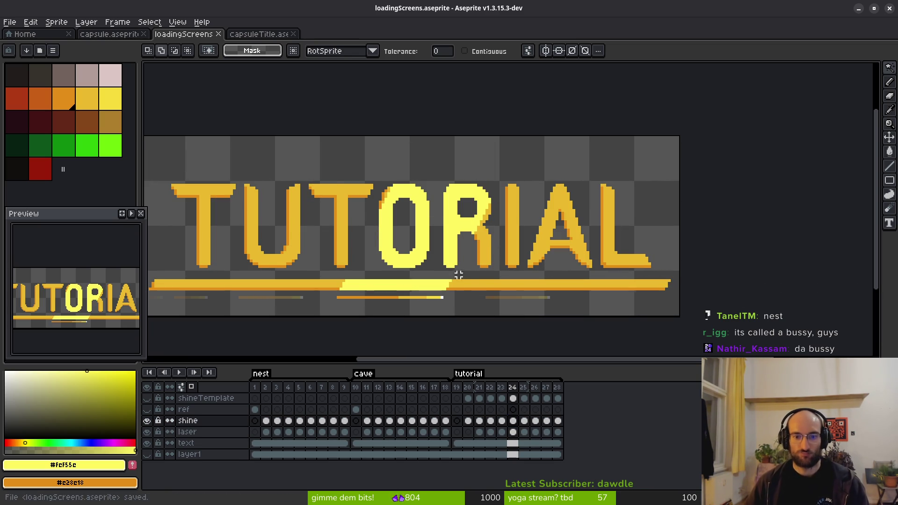
click(513, 398)
click(513, 421)
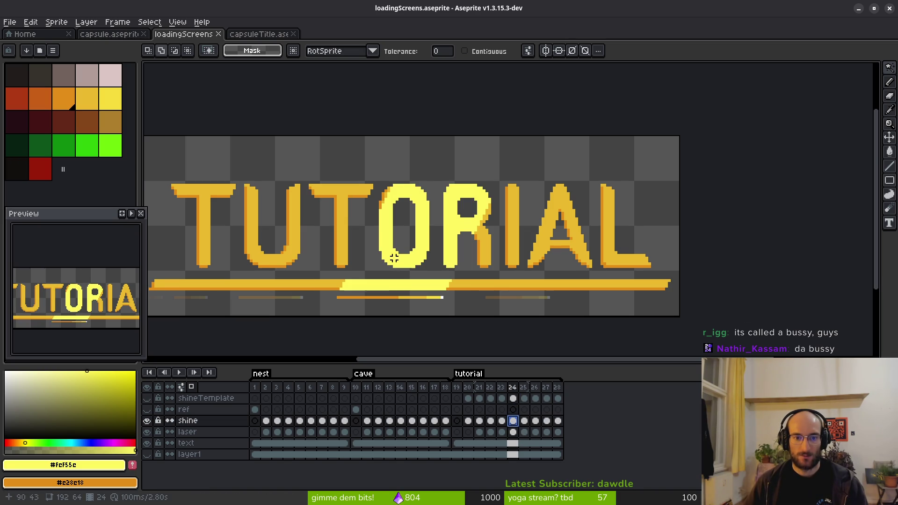
Switch to the pencil with bright yellow as the drawing colour
scroll(394, 258, up, 3)
key(b)
click(110, 98)
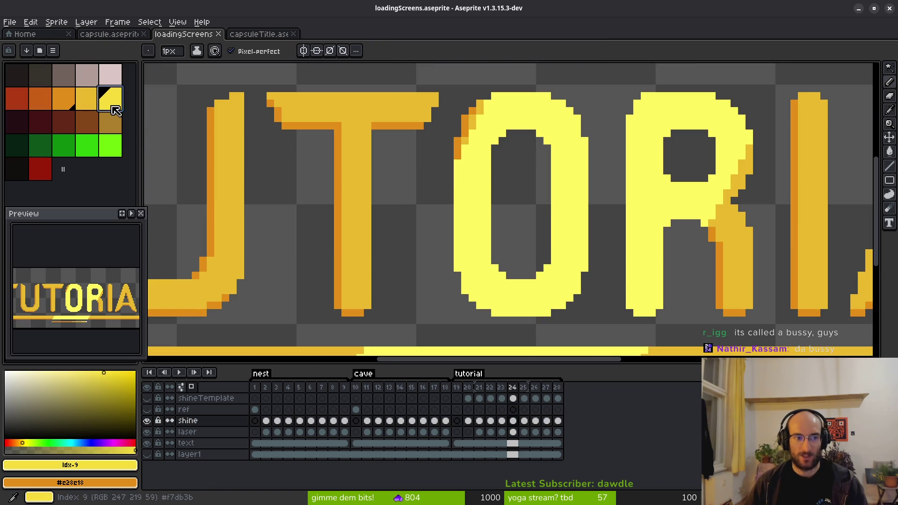
scroll(469, 229, down, 1)
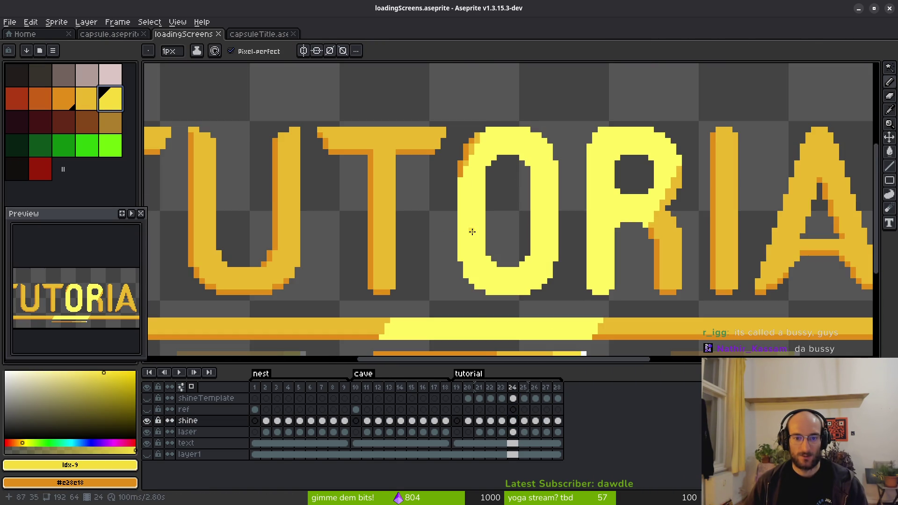
Inspect the frame-24 shine cel properties and the shine layer properties
right_click(513, 423)
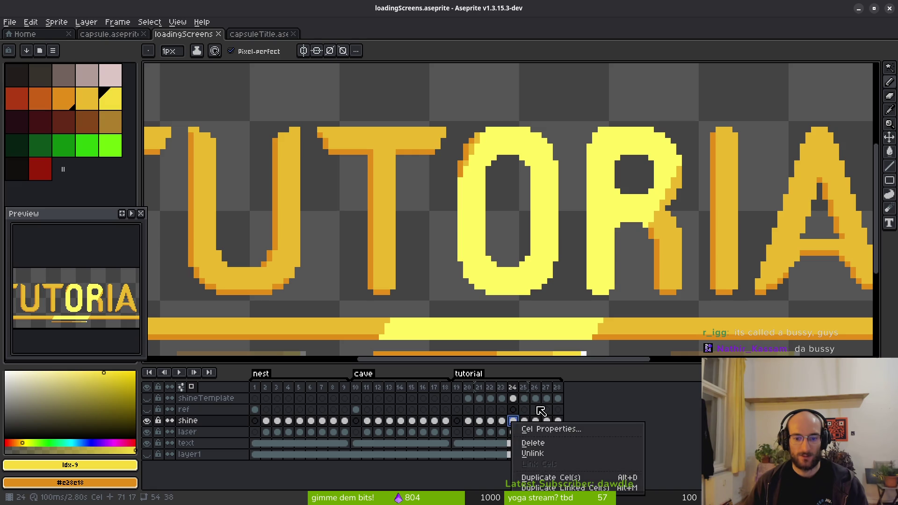
click(533, 429)
key(Escape)
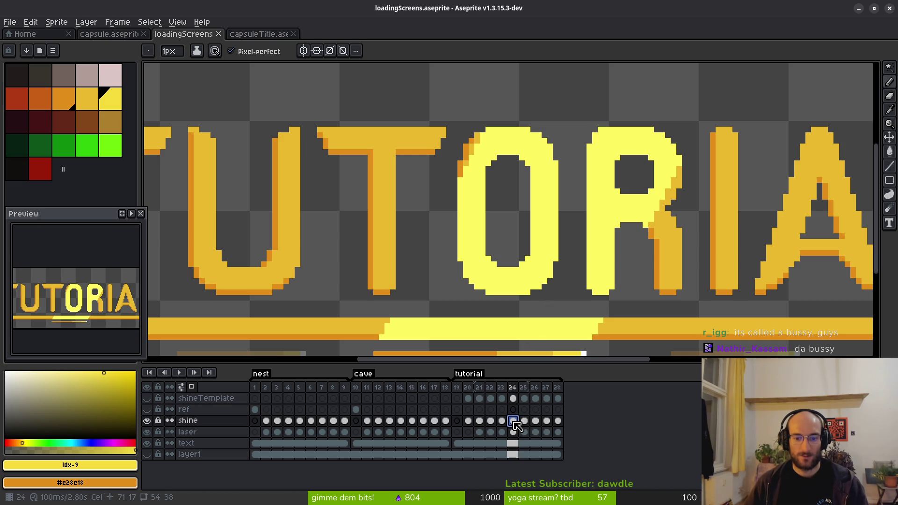
right_click(513, 422)
right_click(224, 422)
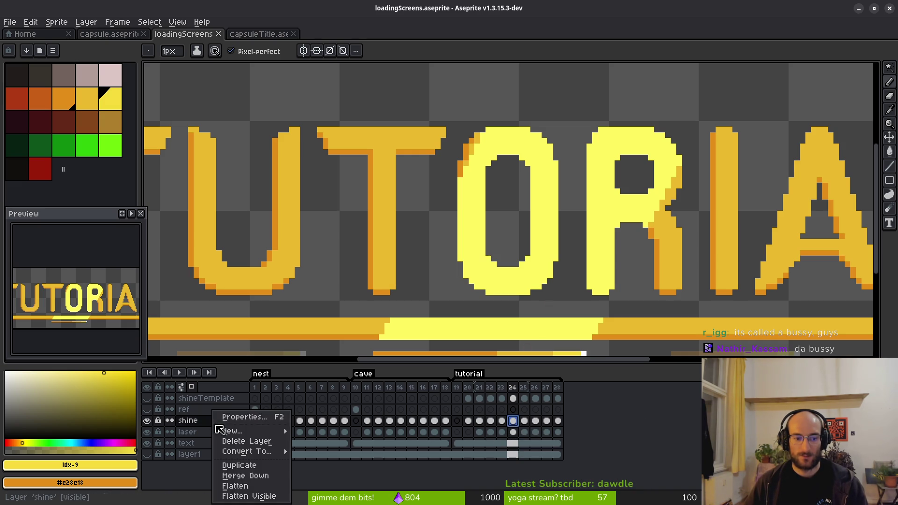
click(244, 414)
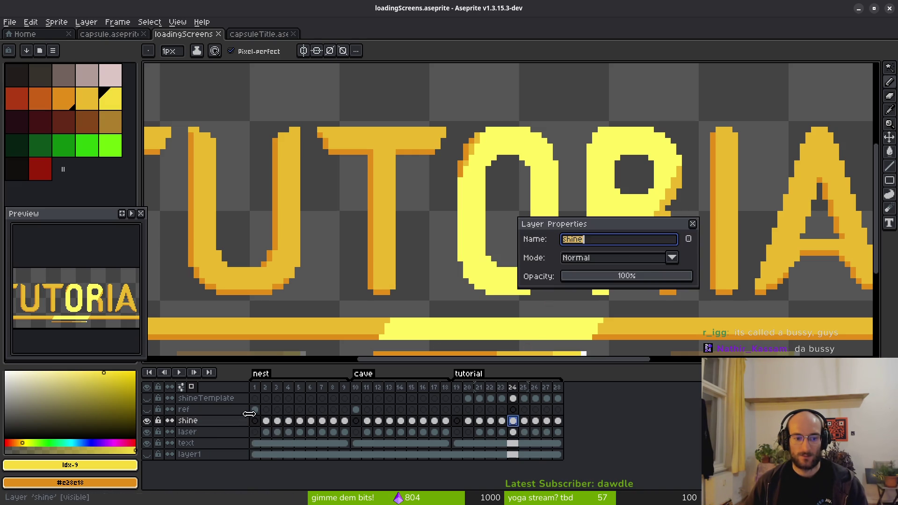
click(692, 224)
Show shineTemplate at frame 24, add a yellow pixel, and fill the sweep with darker yellow
click(513, 398)
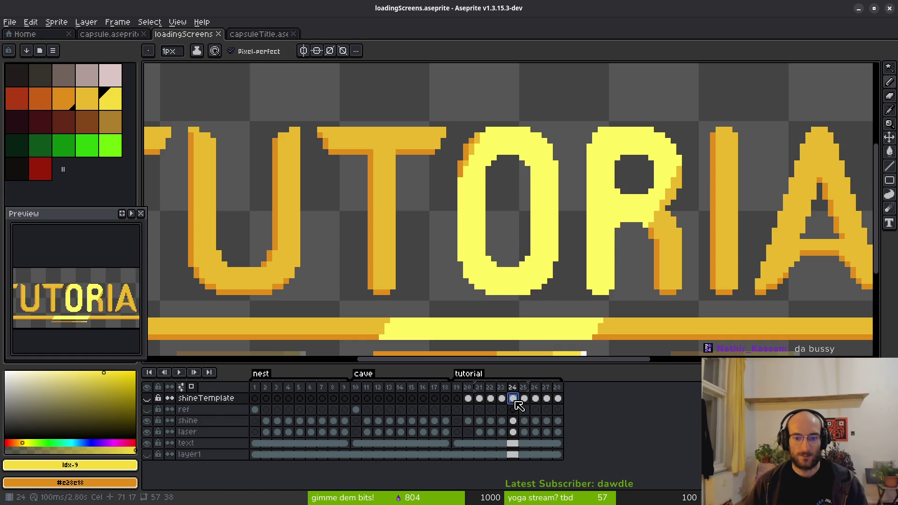
click(147, 399)
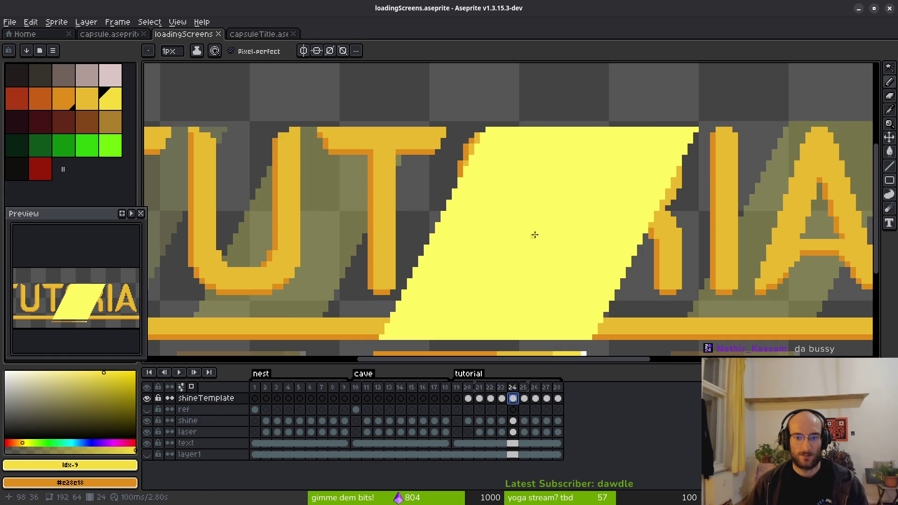
scroll(534, 234, up, 2)
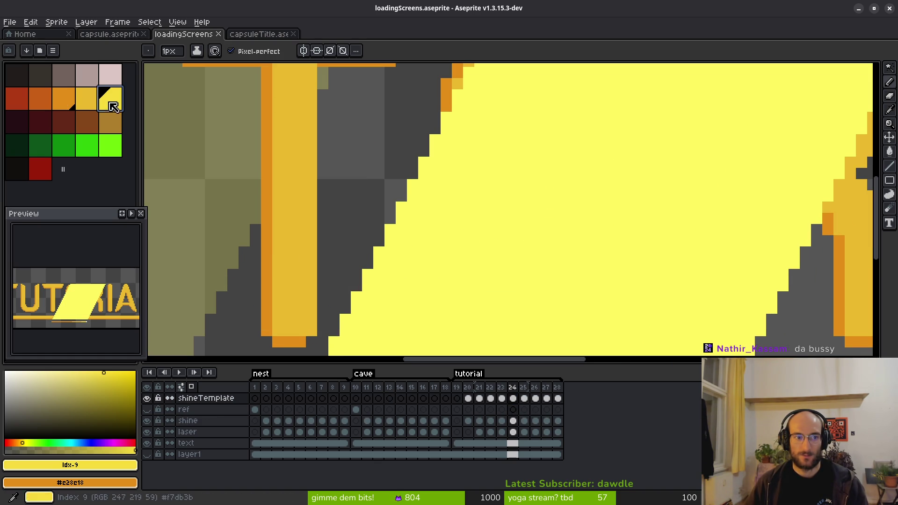
click(404, 285)
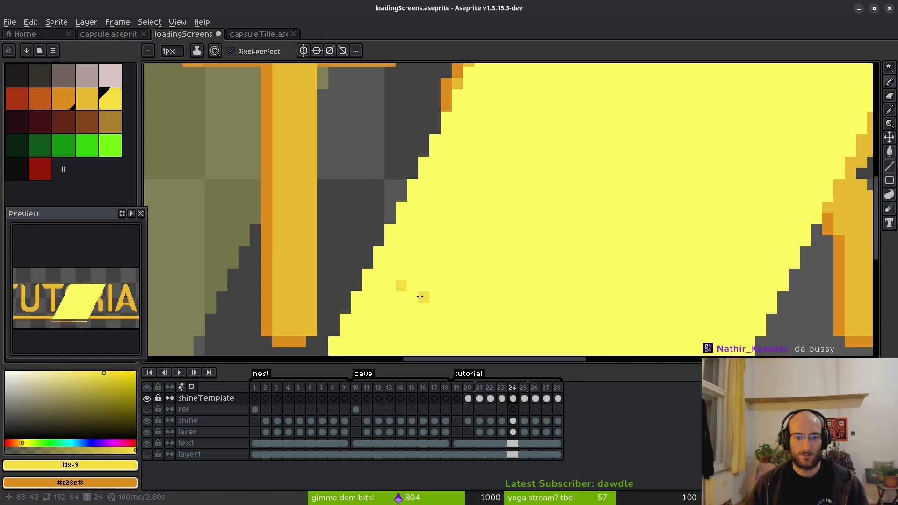
scroll(420, 297, down, 5)
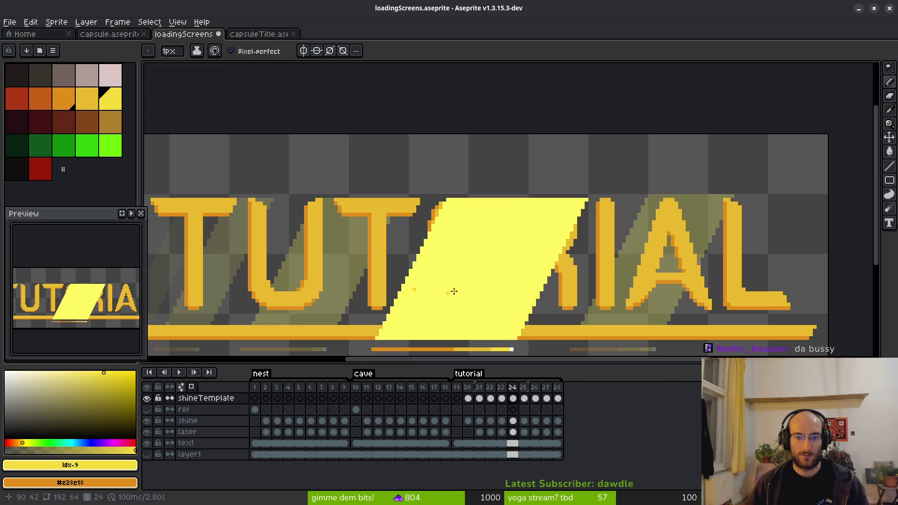
key(g)
click(487, 280)
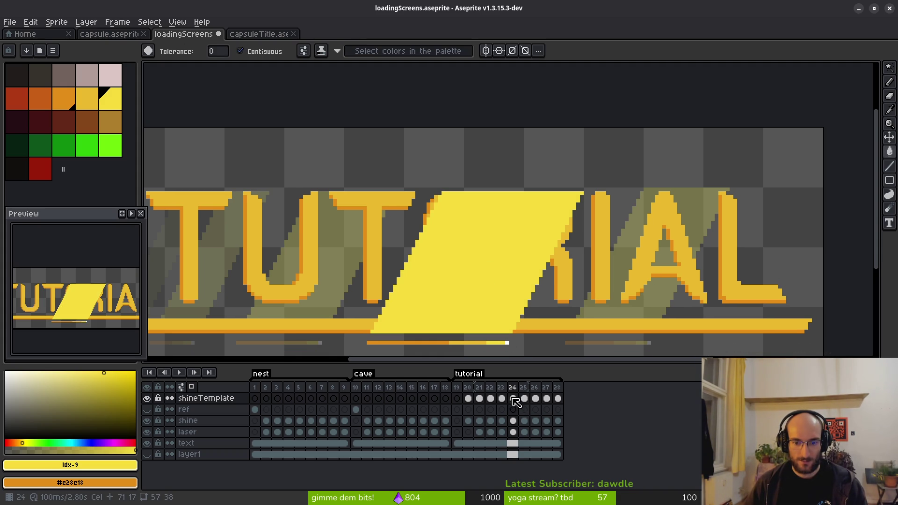
Step through sweep frames 19 to 25 with the whole TUTORIAL word in view
key(Left)
key(Left)
drag(325, 248, 544, 189)
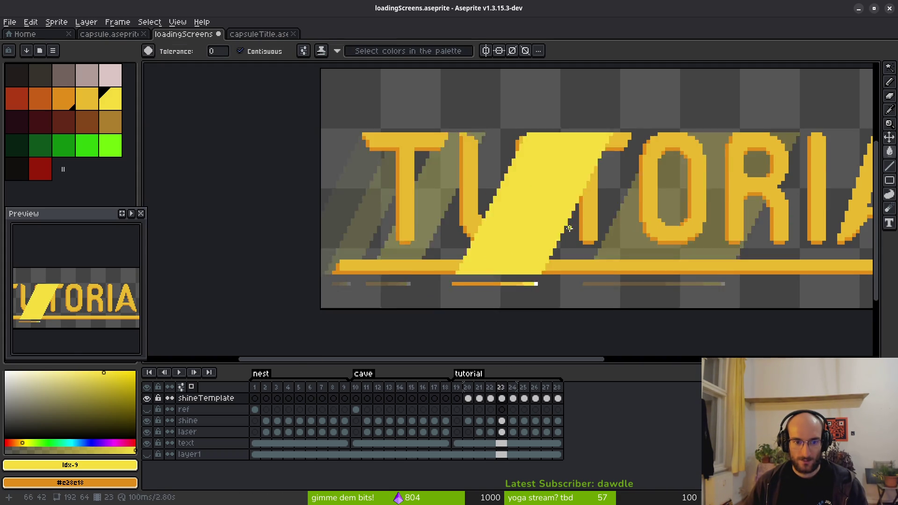
key(Left)
key(Left)
key(Left)
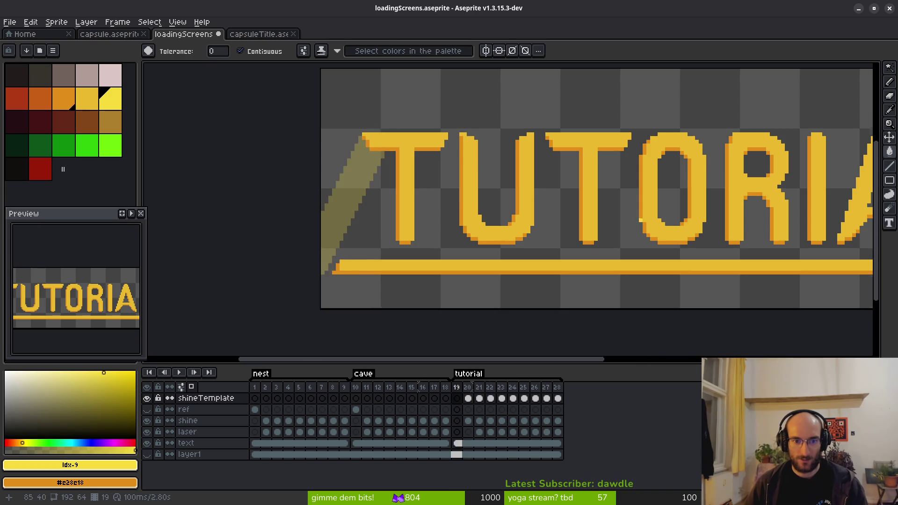
drag(766, 221, 549, 225)
scroll(549, 225, left, 3)
key(Right)
key(Right)
key(Right)
key(i)
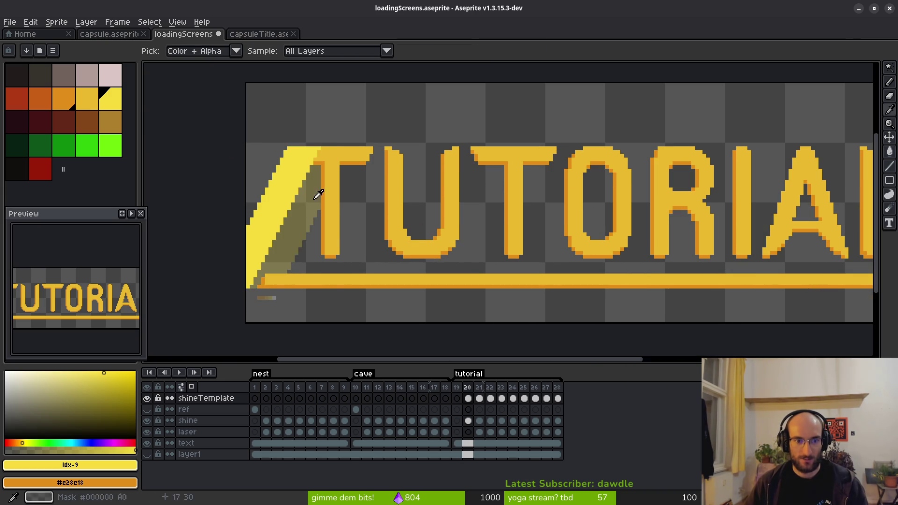
key(Right)
key(Right)
key(g)
scroll(608, 243, right, 3)
Pick up the bright shine yellow, check frame 28, and play the sweep animation
alt+click(628, 243)
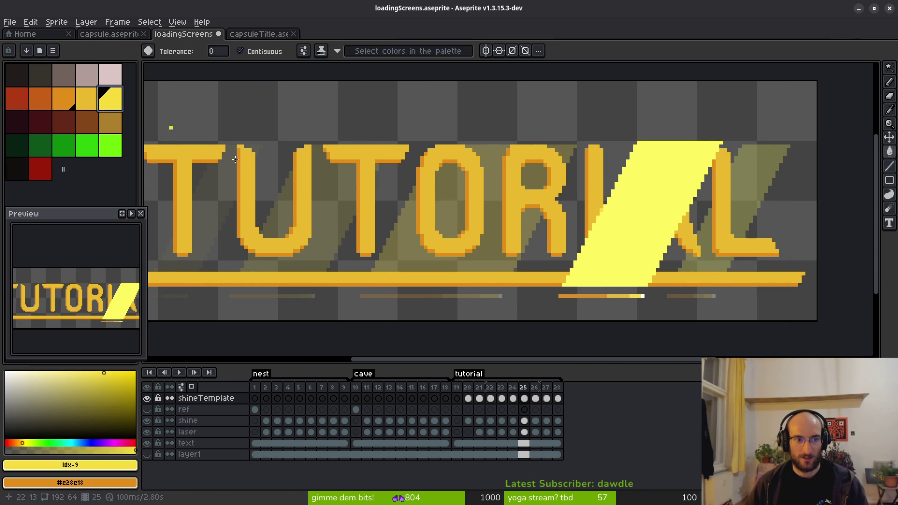
scroll(600, 234, right, 3)
key(Right)
key(Right)
key(Right)
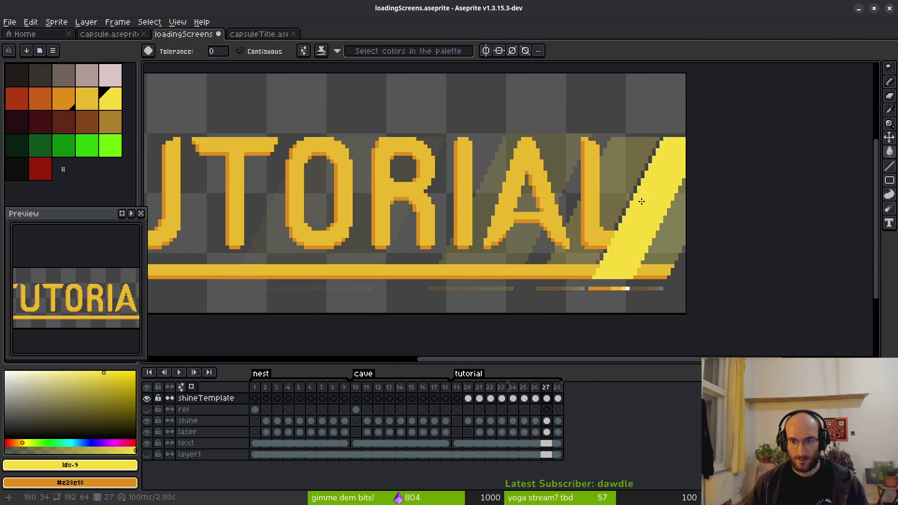
key(2)
key(Return)
key(i)
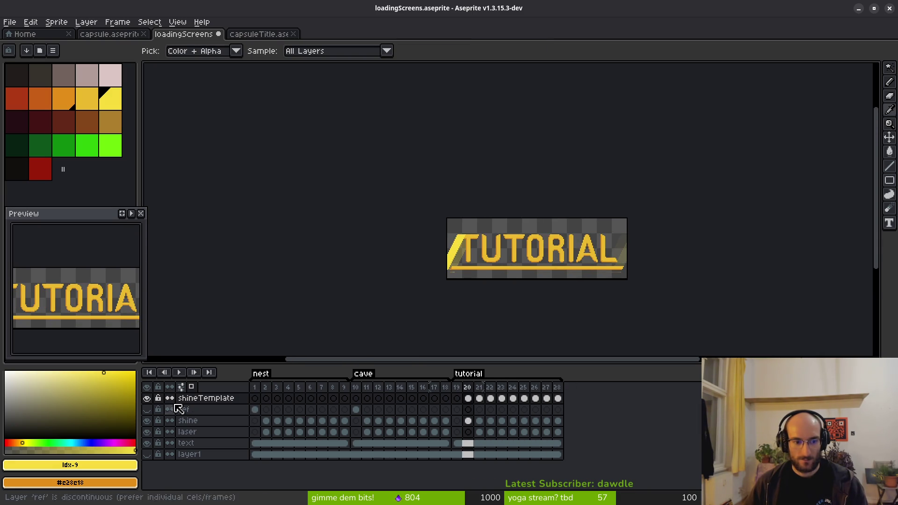
Hide the shineTemplate layer and select the shine layer at frame 24
click(148, 398)
click(513, 421)
key(w)
key(4)
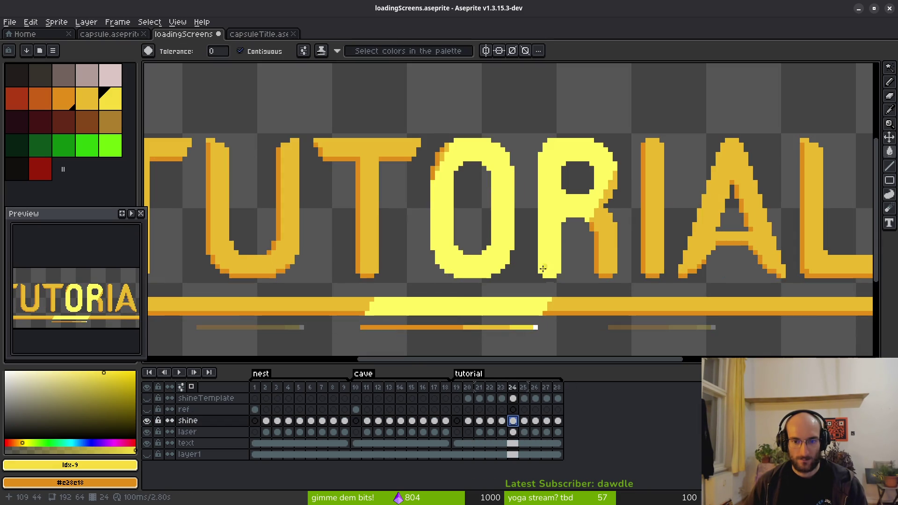
scroll(507, 307, down, 1)
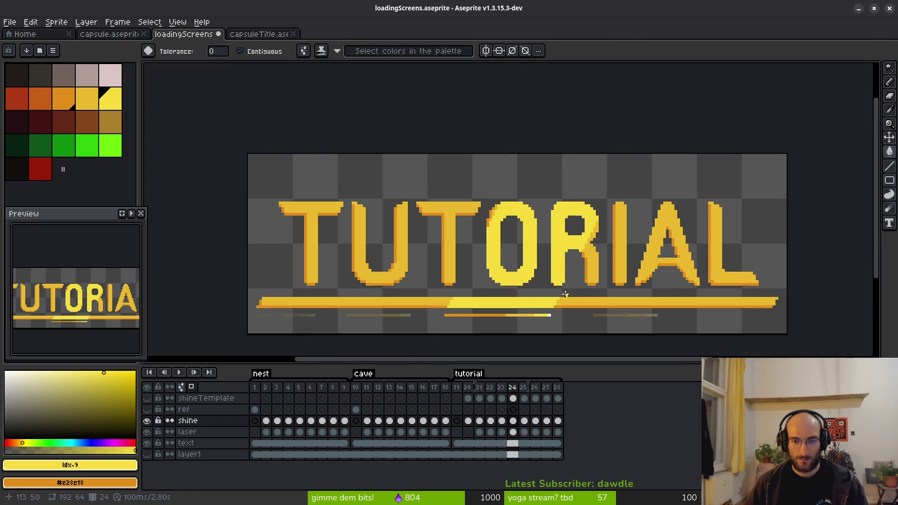
click(187, 423)
Set the shine layer's blend mode to Screen after trying Color Dodge
right_click(212, 425)
click(254, 419)
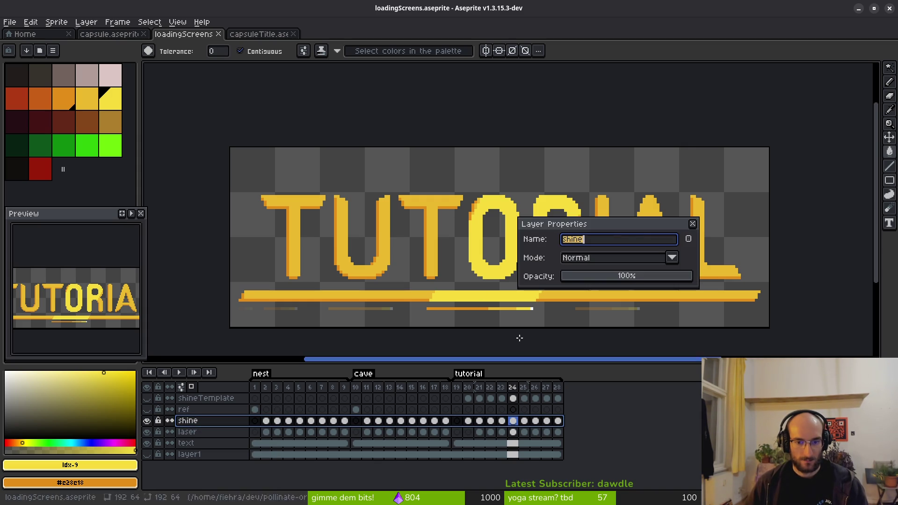
click(637, 261)
click(636, 261)
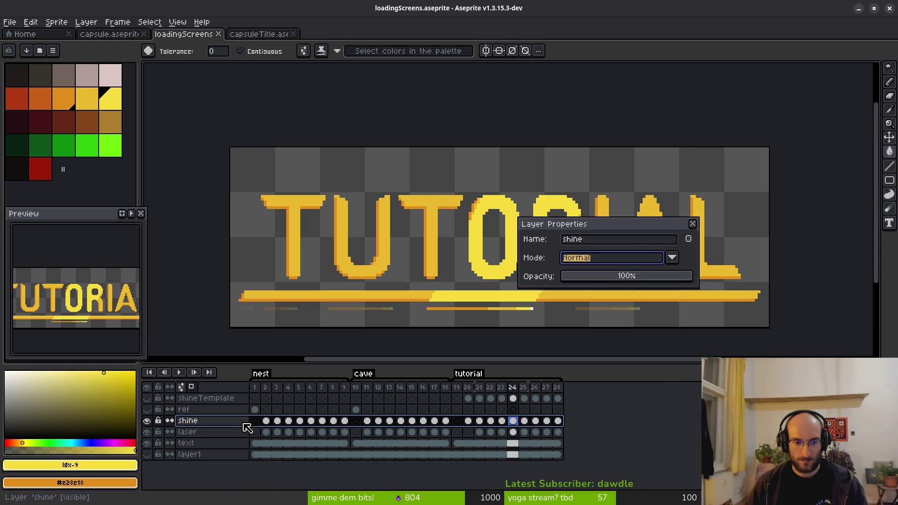
click(608, 264)
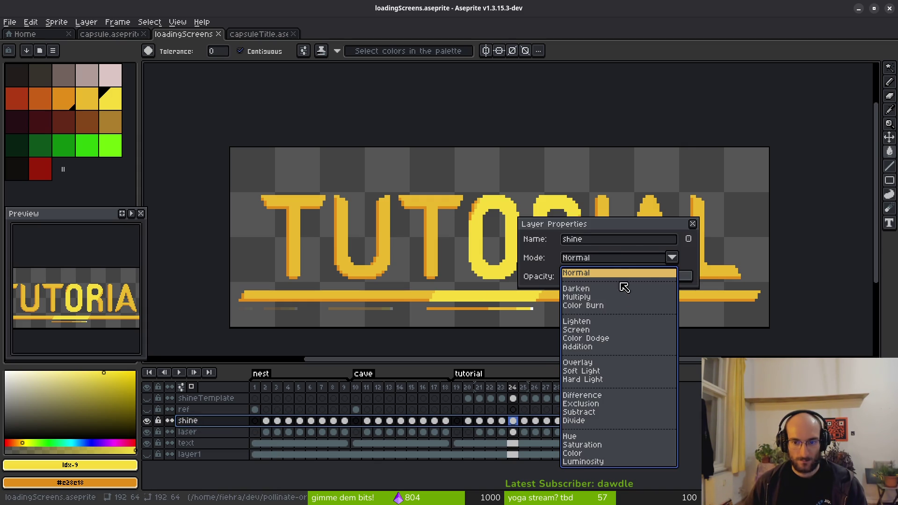
click(598, 338)
click(589, 262)
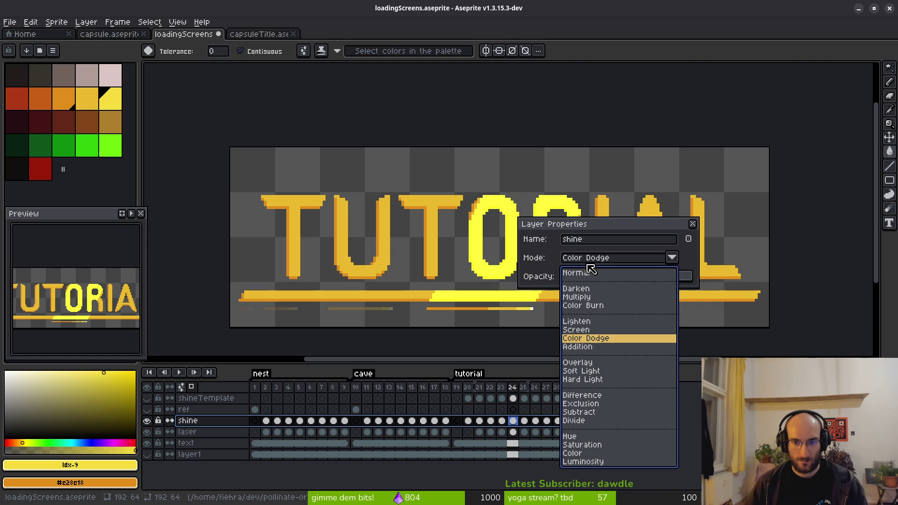
click(582, 329)
Lower the shine layer's opacity to 70% and close its properties
scroll(477, 248, up, 2)
scroll(513, 307, down, 1)
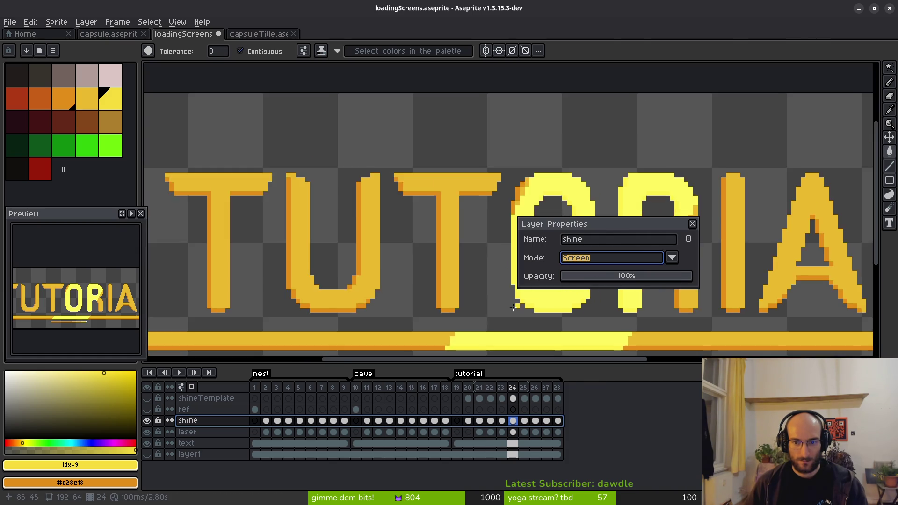
scroll(513, 307, down, 2)
scroll(513, 307, right, 3)
mouse_move(664, 279)
mouse_down()
mouse_move(623, 286)
mouse_move(660, 285)
mouse_up()
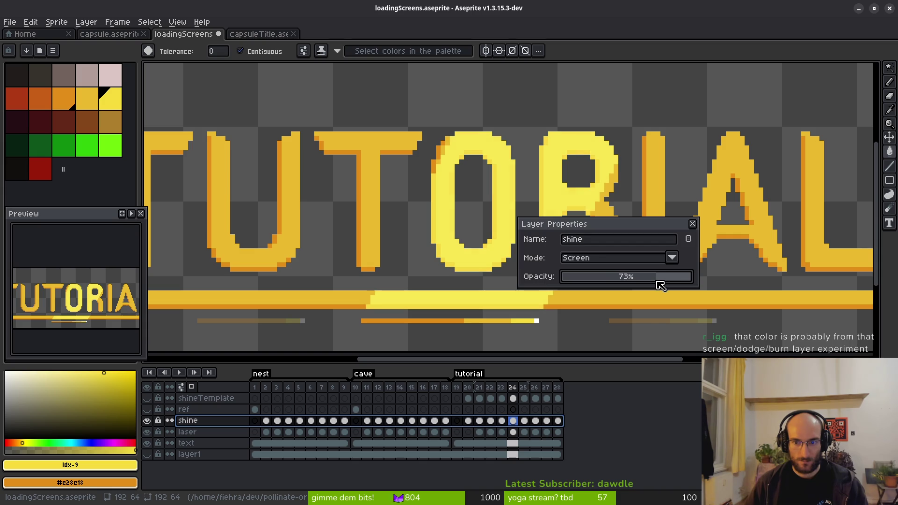
click(694, 225)
scroll(553, 264, down, 2)
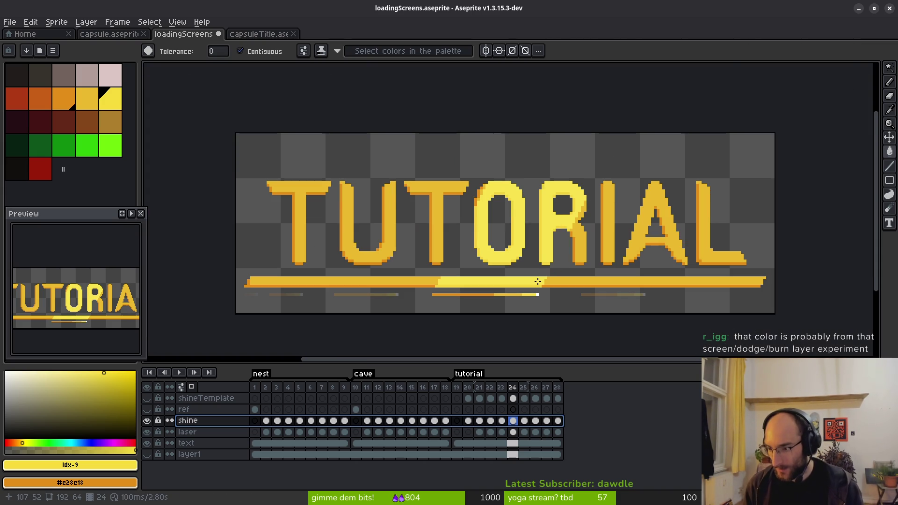
click(184, 427)
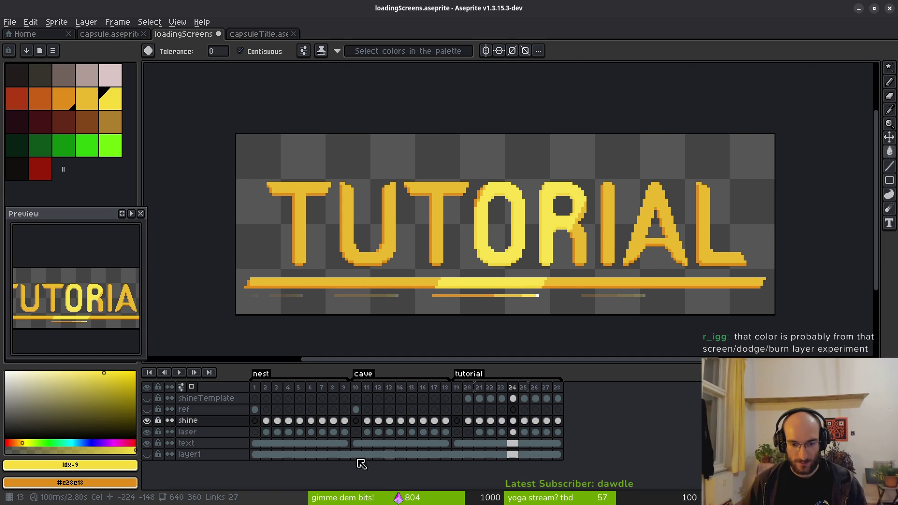
At the NEST frames, eyedrop the #cab82e letter yellow and pencil over the stray bright pixel on E
click(255, 443)
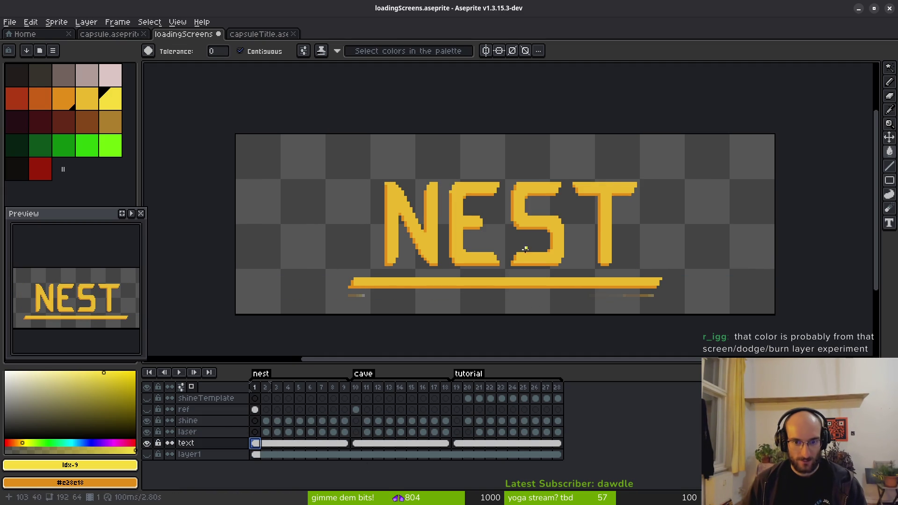
key(i)
key(Right)
key(Right)
key(Right)
key(Right)
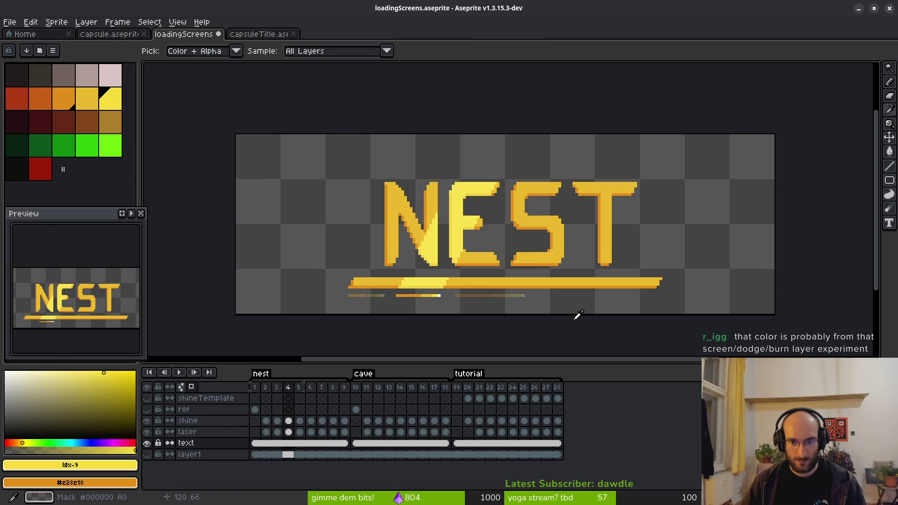
key(Right)
key(Right)
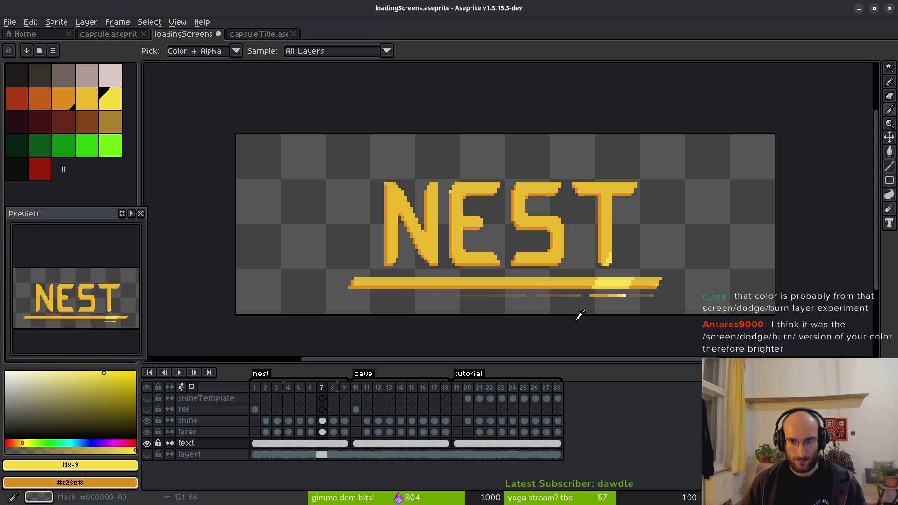
key(w)
scroll(465, 198, up, 5)
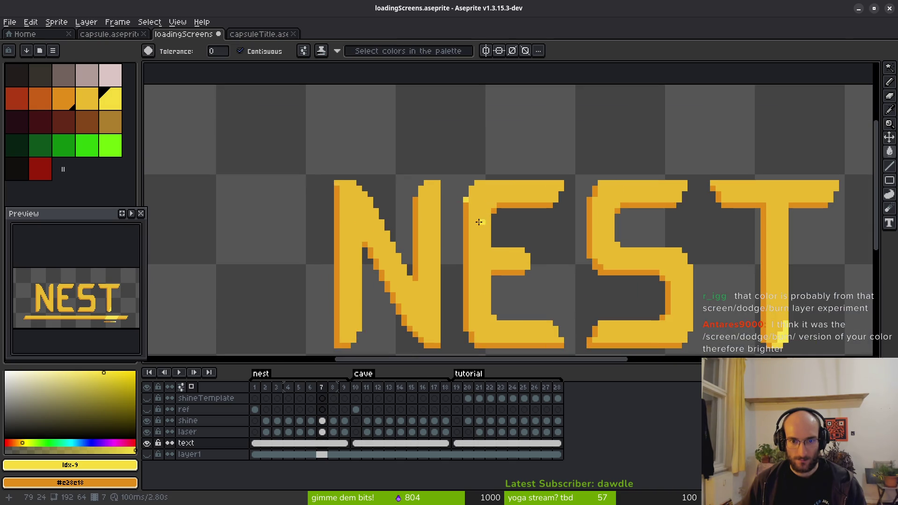
alt+click(486, 202)
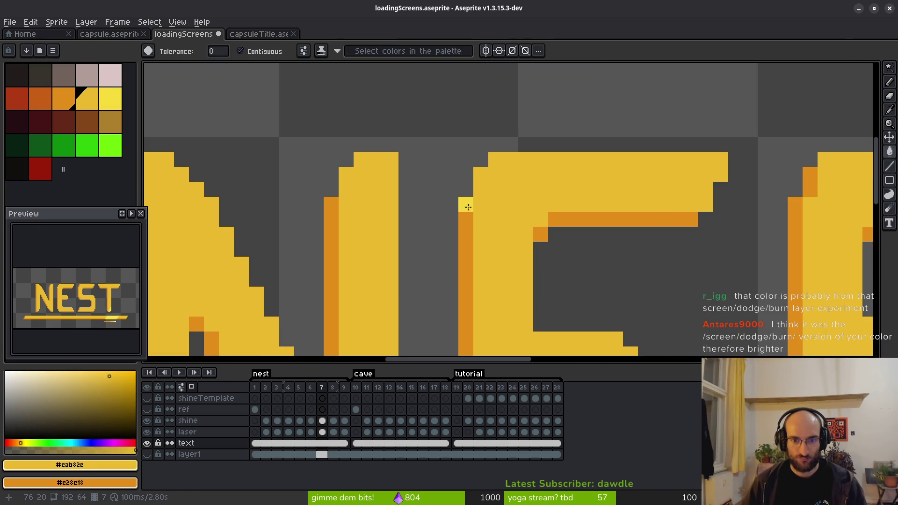
key(b)
click(465, 205)
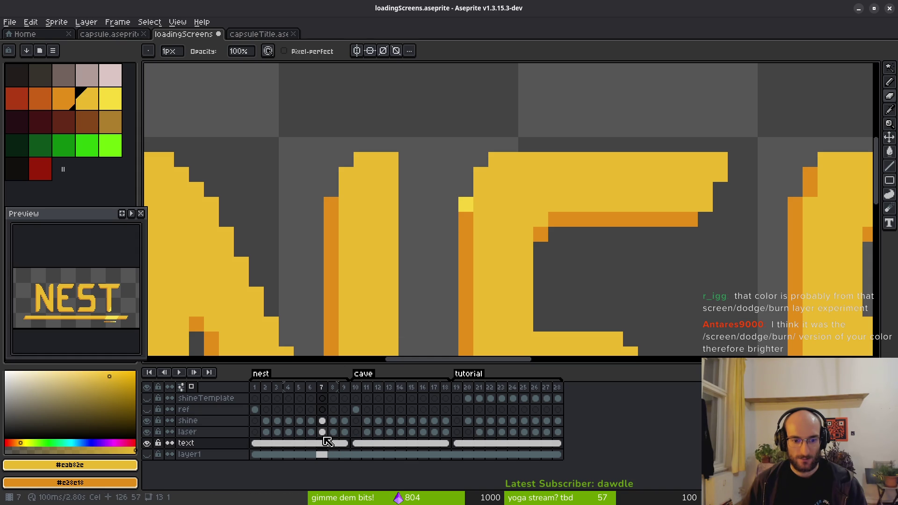
Select the shine layer's frame-7 cel and adjust the view over NEST
click(322, 420)
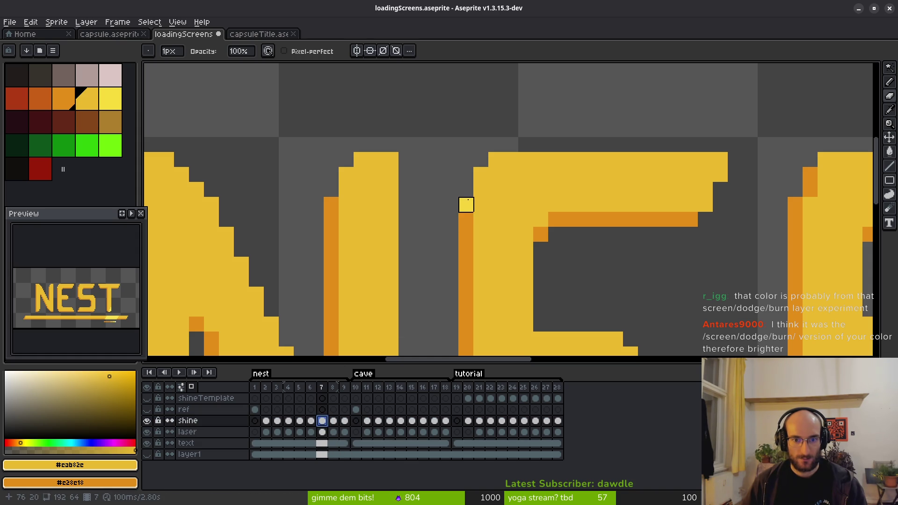
mouse_move(511, 249)
mouse_down()
mouse_move(496, 227)
mouse_move(514, 211)
mouse_up()
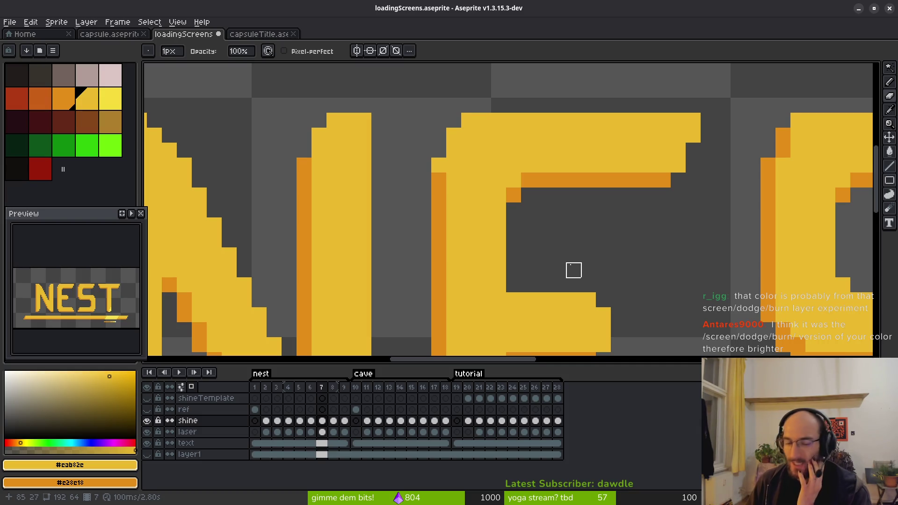
drag(499, 210, 485, 188)
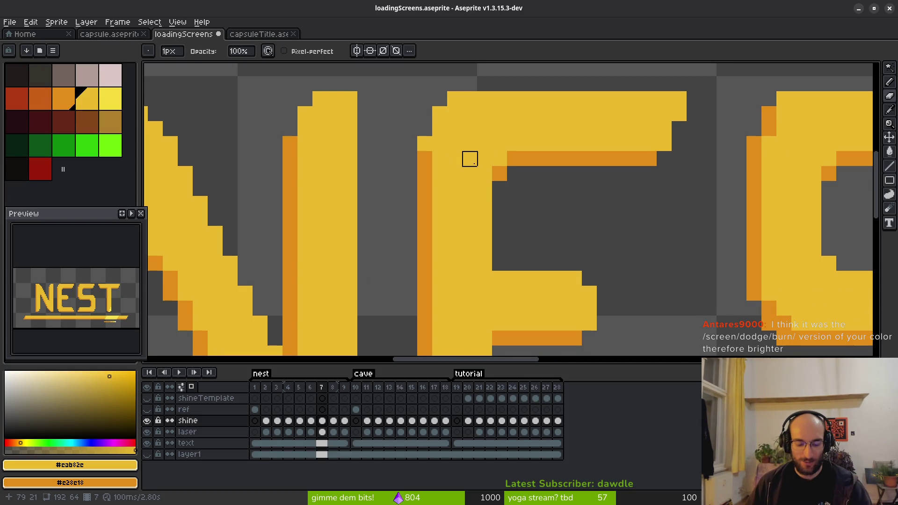
key(alt)
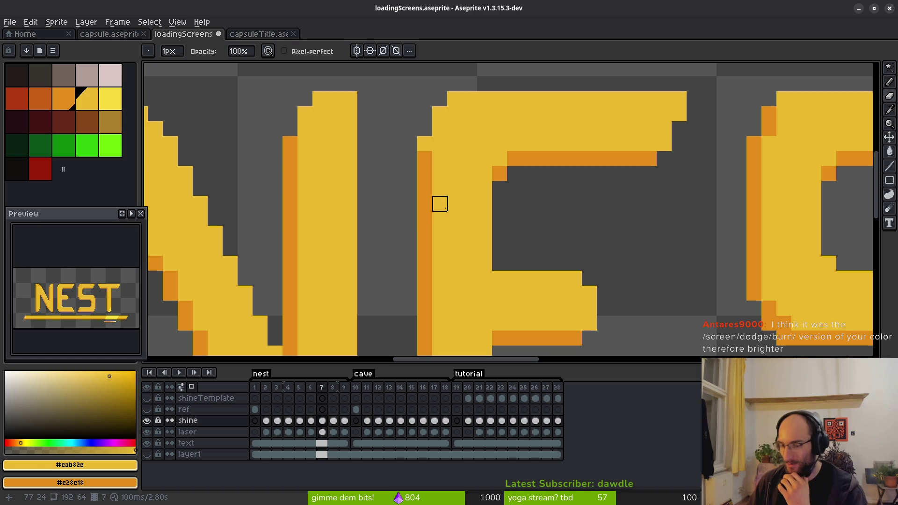
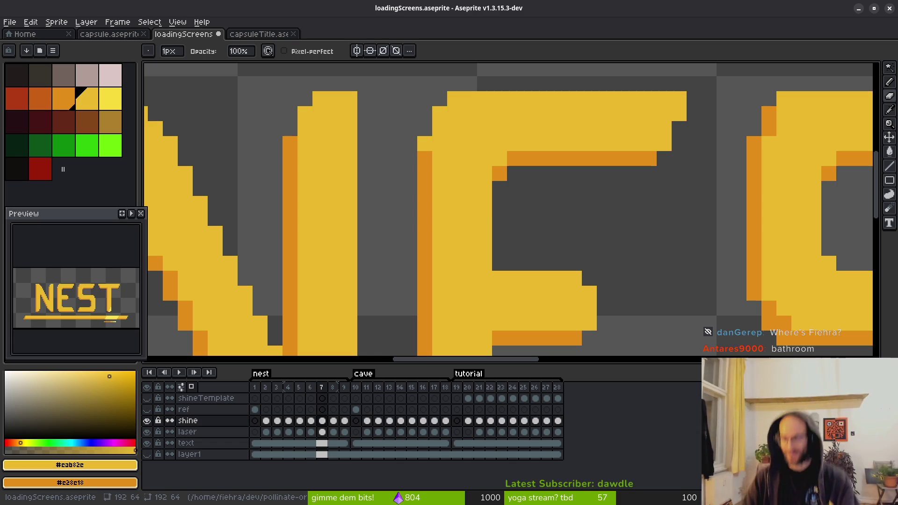
Step through the NEST and CAVE shine frames, switching between Eyedropper and Pencil
scroll(514, 206, down, 4)
key(Right)
scroll(475, 182, up, 5)
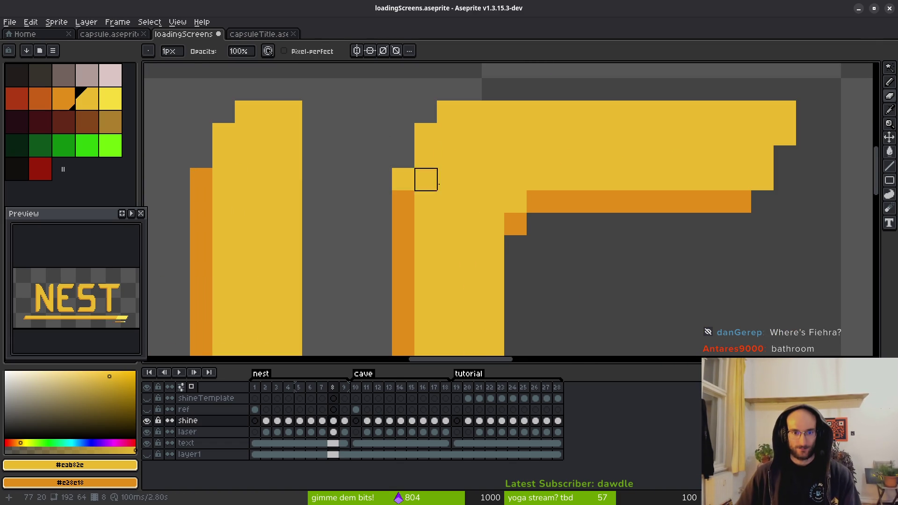
key(Right)
key(Right)
scroll(447, 195, down, 3)
key(Left)
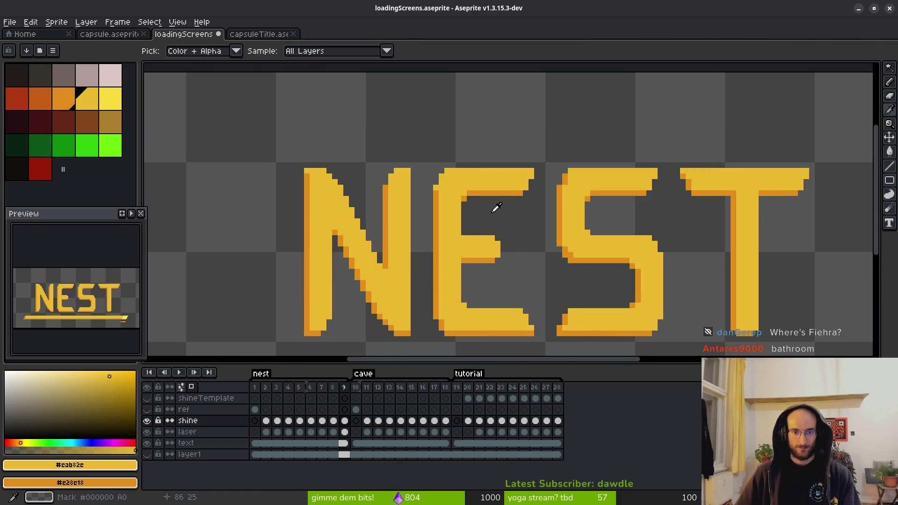
key(Right)
key(Right)
key(Right)
key(Right)
key(Right)
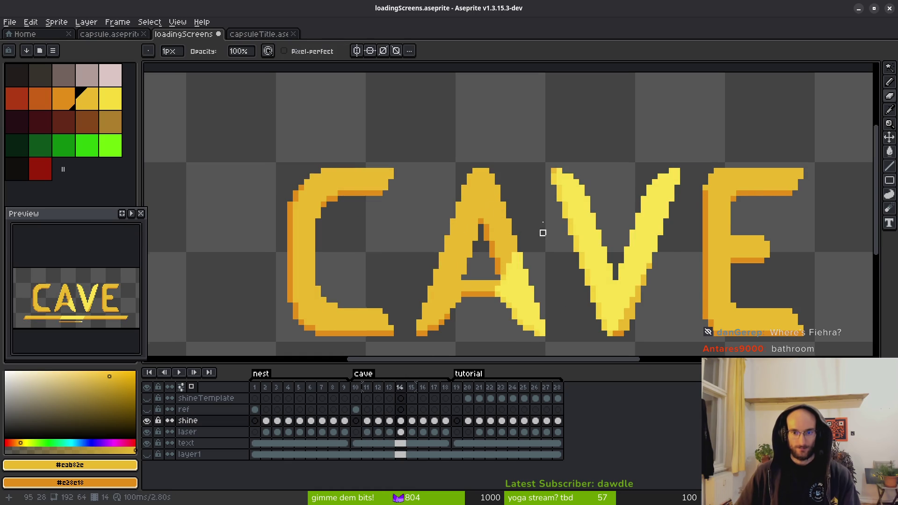
scroll(541, 232, down, 2)
key(Right)
key(Right)
key(Right)
key(Right)
key(Right)
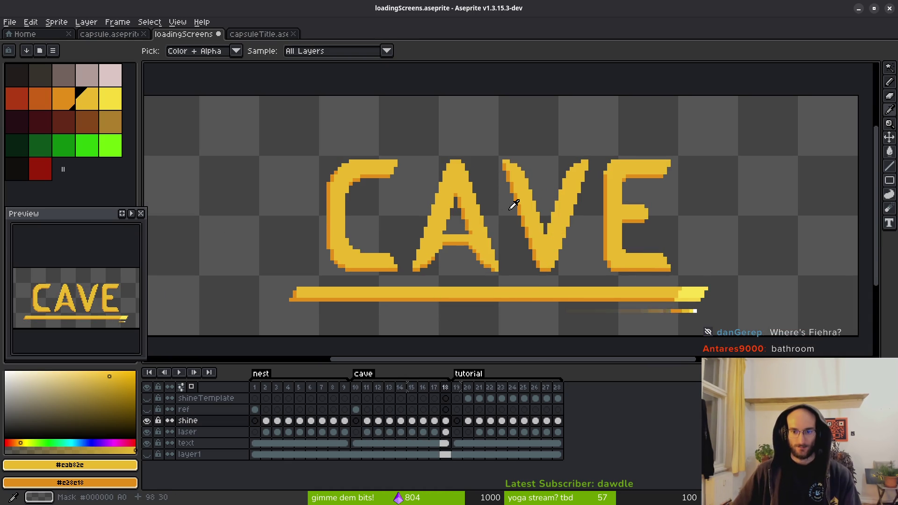
key(Left)
key(b)
Advance through the TUTORIAL shine frames to frame 26 and pan toward TUTORIAL's end
scroll(674, 281, up, 1)
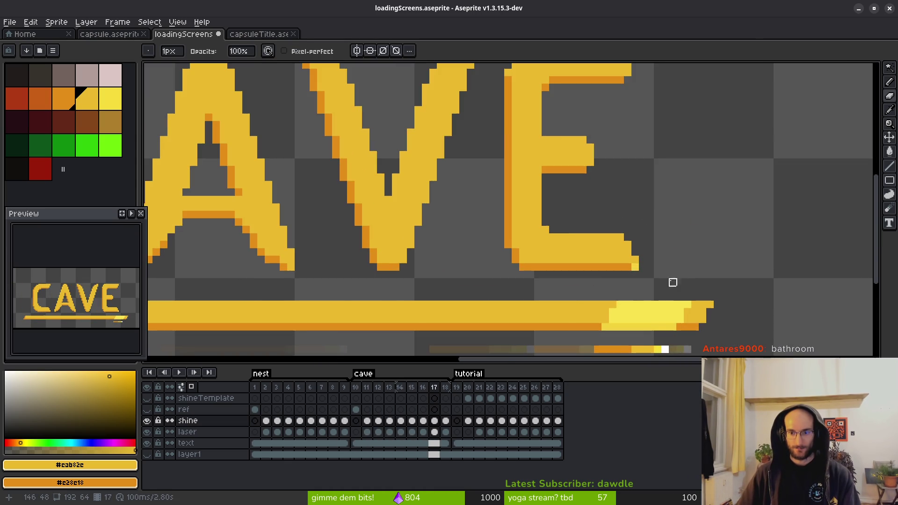
scroll(648, 284, down, 2)
key(Right)
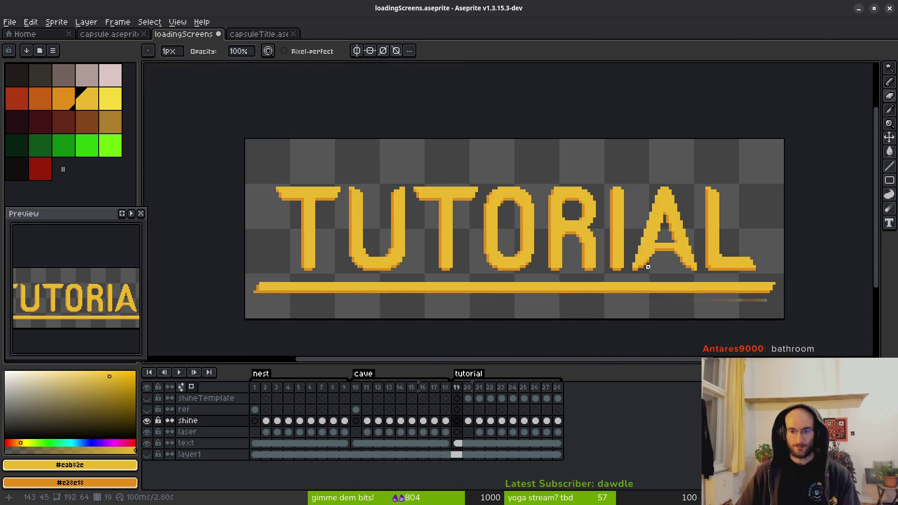
key(i)
key(Right)
key(Right)
key(Right)
key(Right)
key(Right)
key(Right)
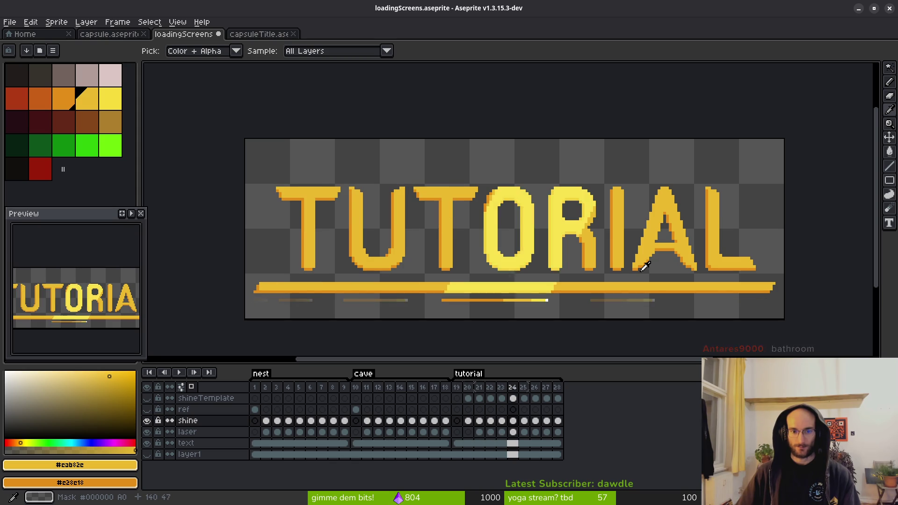
key(Left)
key(Left)
key(Right)
key(Right)
key(b)
scroll(602, 265, up, 1)
drag(601, 265, 547, 252)
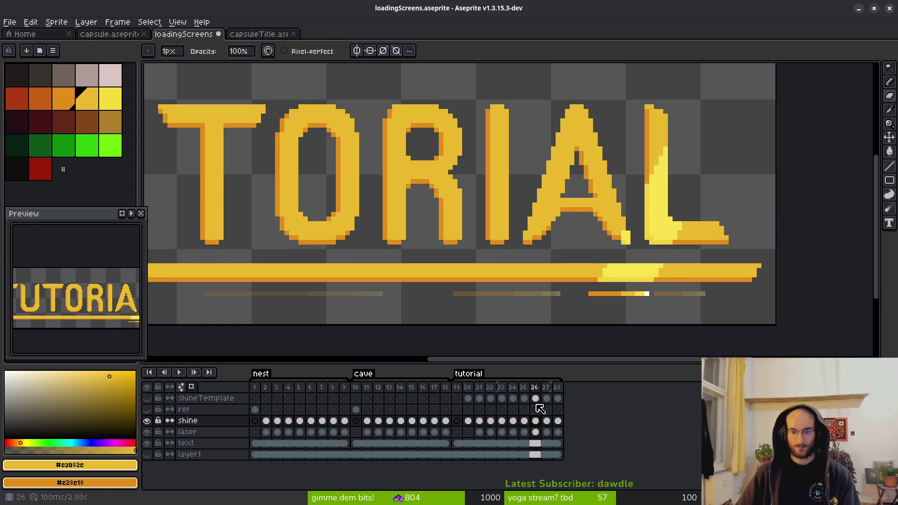
Paste the diagonal shine into the shine layer's frame 26 cel over the AL letters
click(535, 398)
click(146, 398)
click(146, 398)
click(146, 397)
click(146, 398)
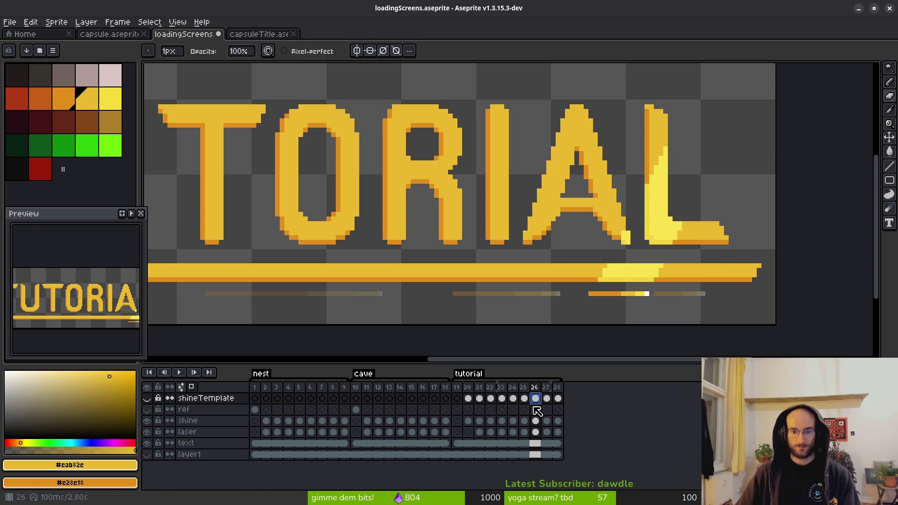
click(540, 423)
key(ctrl+v)
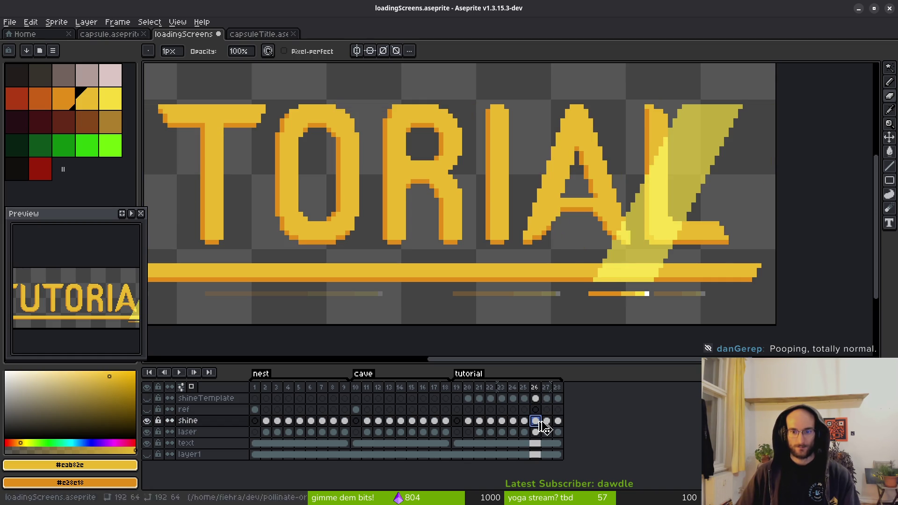
Show the shineTemplate layer and check the shine against the text layer at frame 26
scroll(576, 340, up, 1)
scroll(605, 296, down, 1)
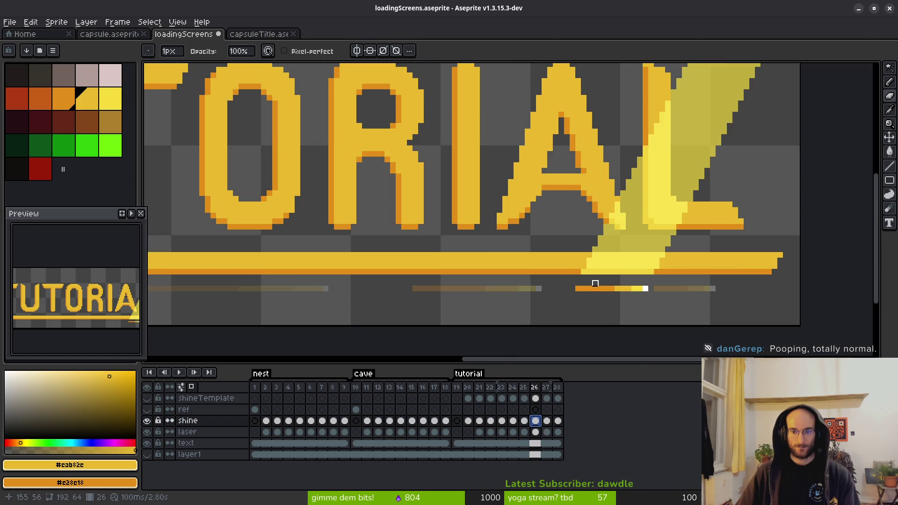
scroll(623, 242, down, 1)
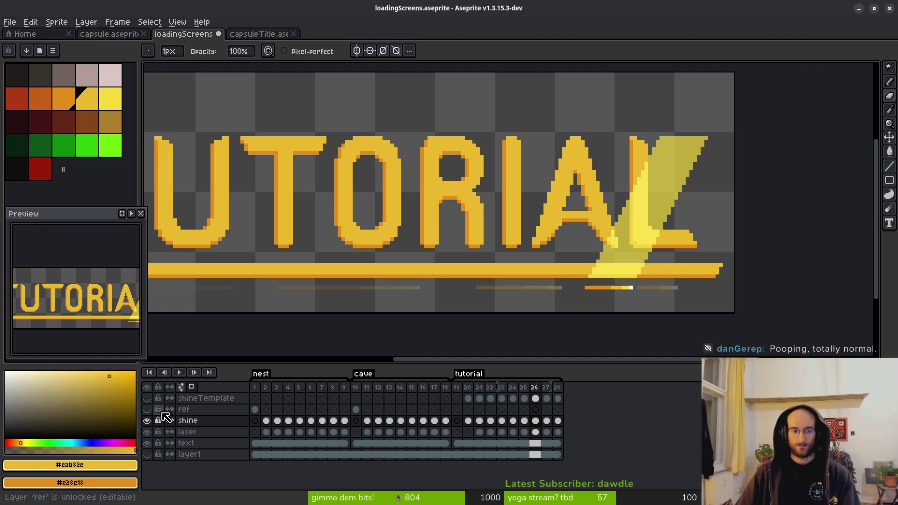
click(148, 398)
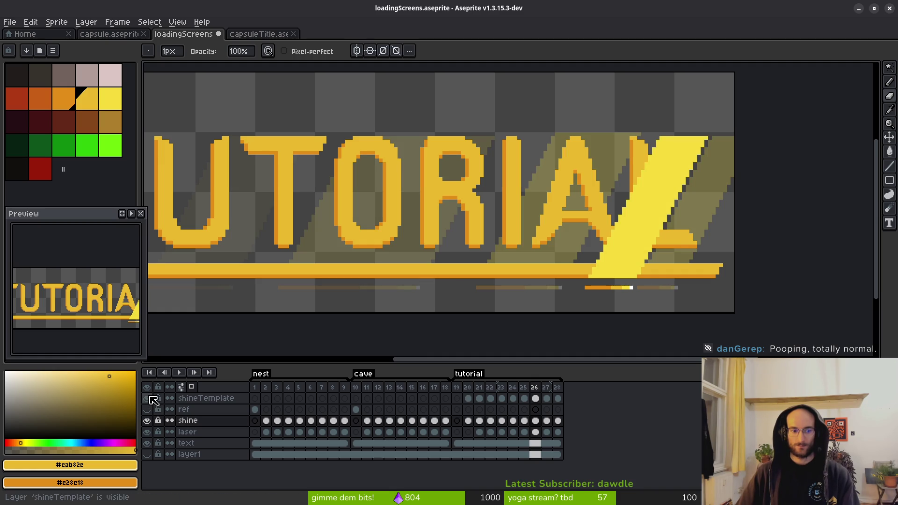
click(200, 422)
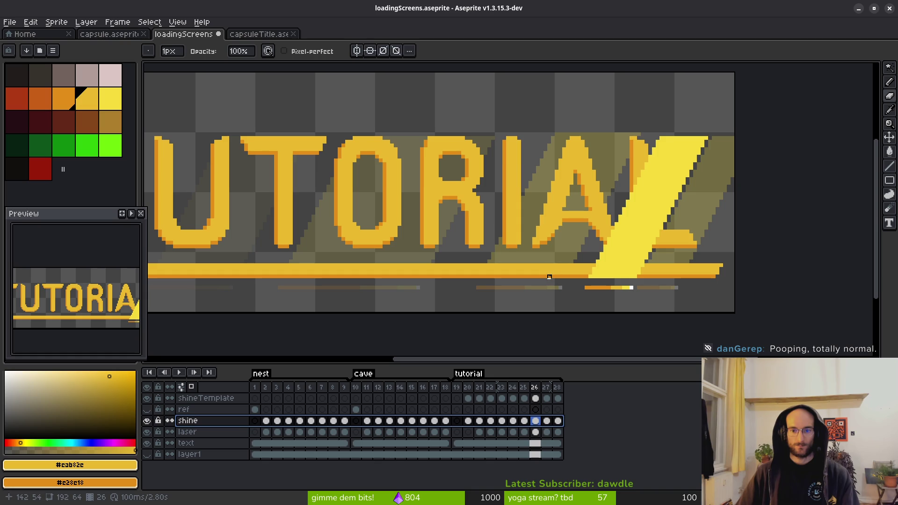
click(211, 443)
scroll(499, 233, up, 2)
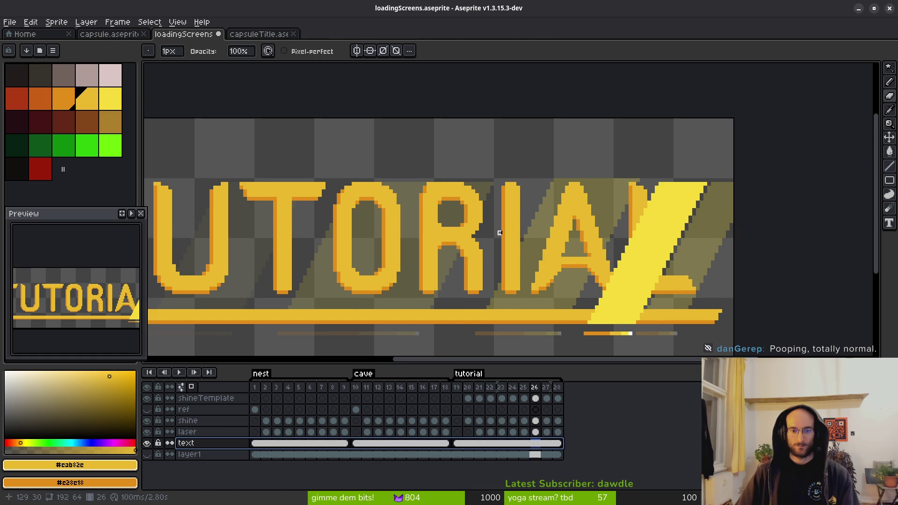
key(w)
click(594, 161)
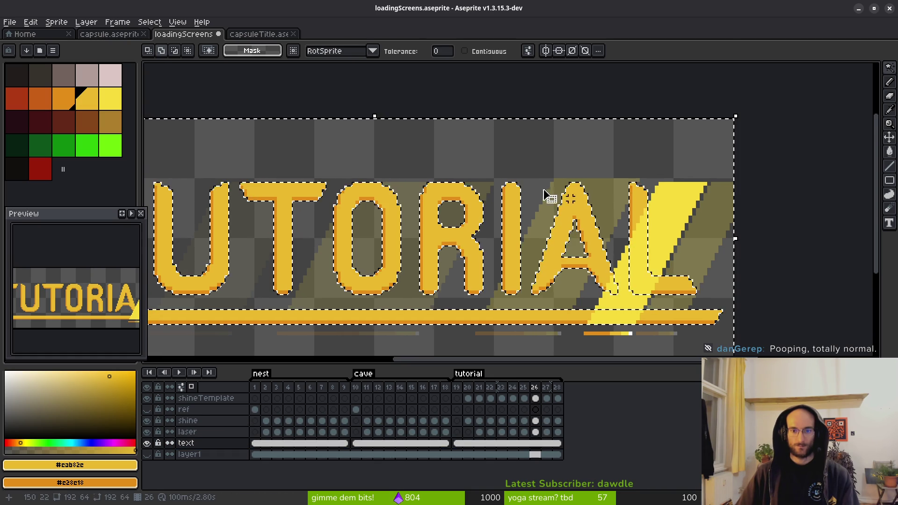
click(536, 422)
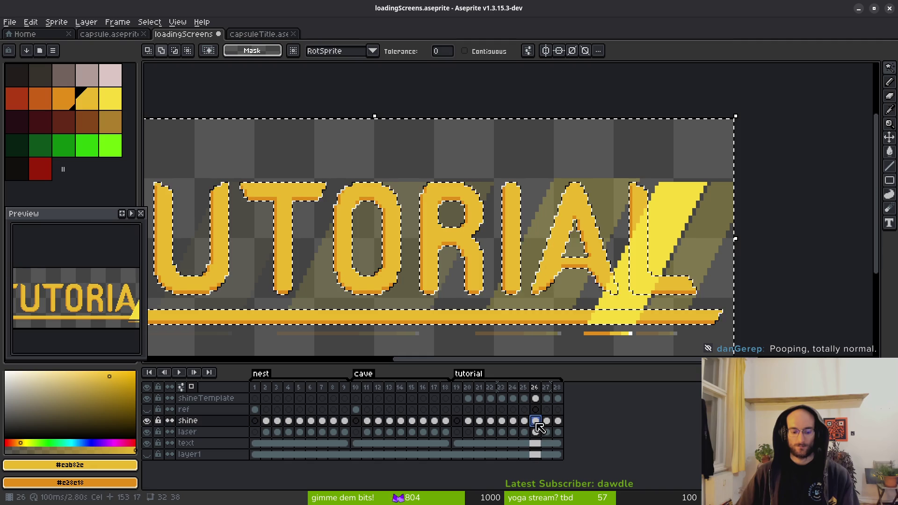
key(ctrl+d)
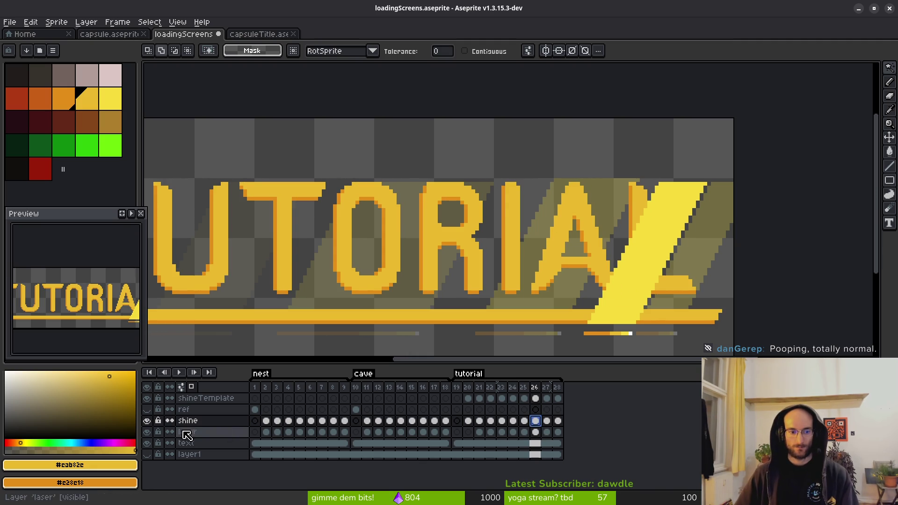
Move the text layer above the shine layer and switch to the capsuleTitle sprite
click(212, 444)
mouse_move(214, 446)
mouse_down()
mouse_move(218, 453)
mouse_move(233, 423)
mouse_up()
key(ctrl+Tab)
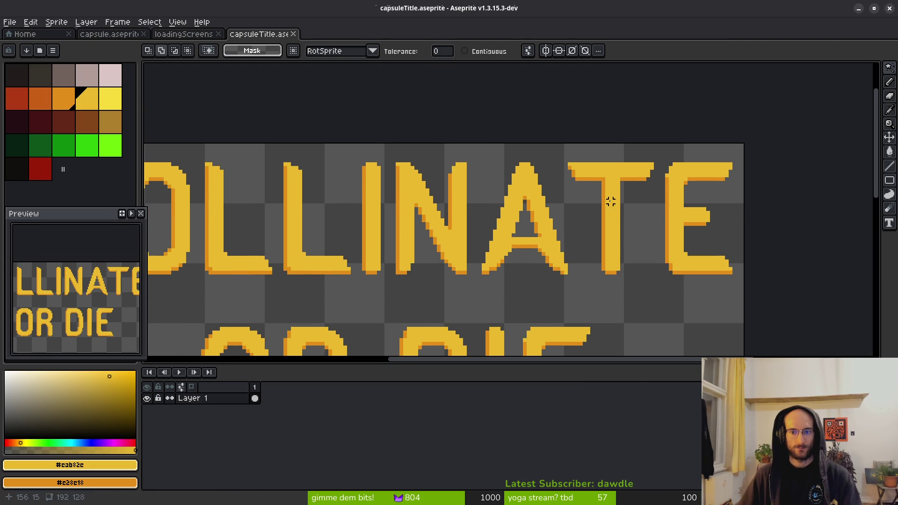
scroll(600, 198, down, 2)
scroll(574, 206, up, 5)
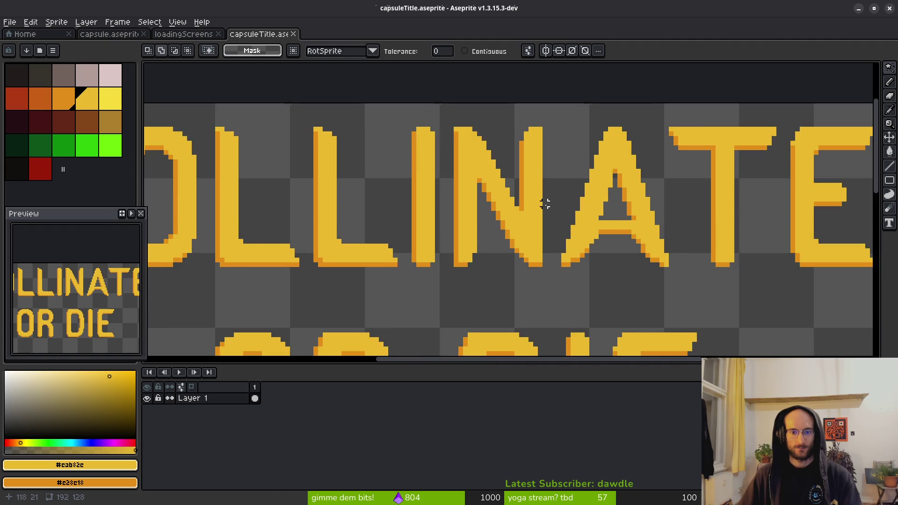
scroll(547, 206, down, 2)
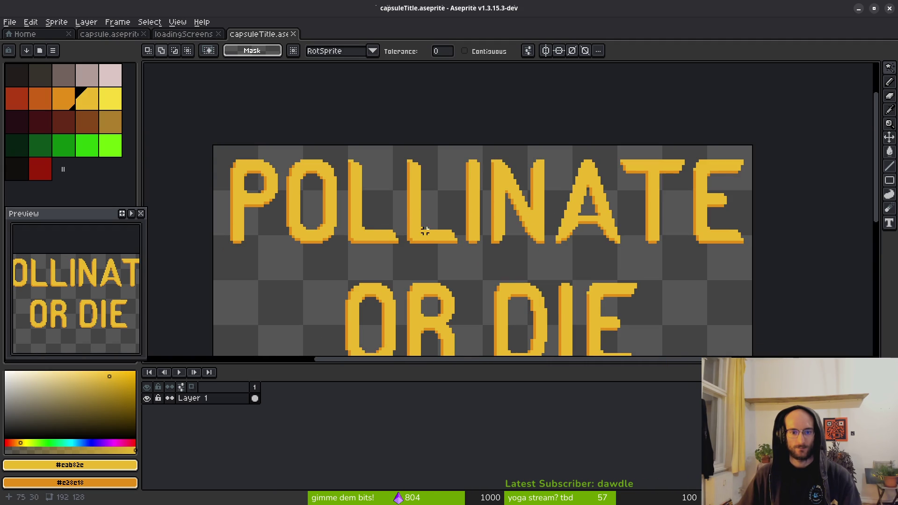
scroll(472, 206, down, 4)
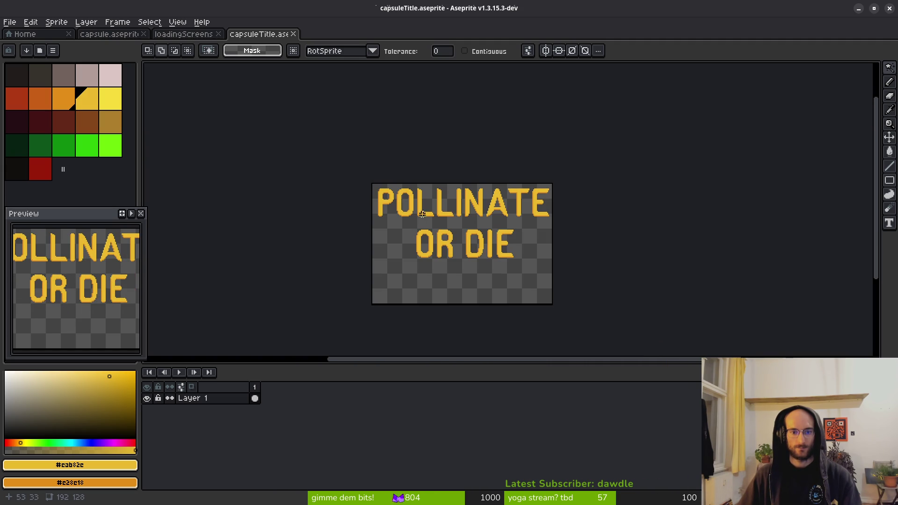
scroll(498, 208, up, 4)
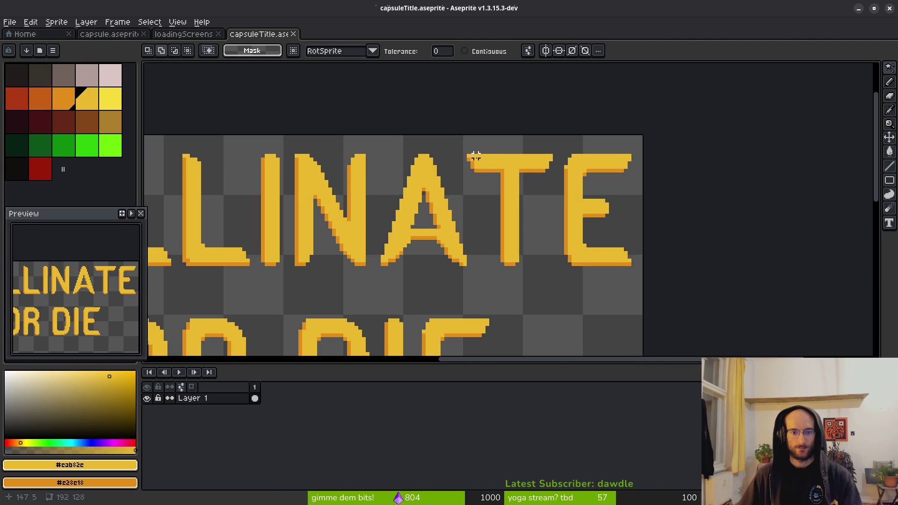
key(q)
mouse_move(517, 137)
mouse_down()
mouse_move(474, 136)
mouse_move(484, 206)
mouse_move(645, 267)
mouse_move(494, 122)
mouse_move(495, 131)
mouse_up()
key(Left)
key(Left)
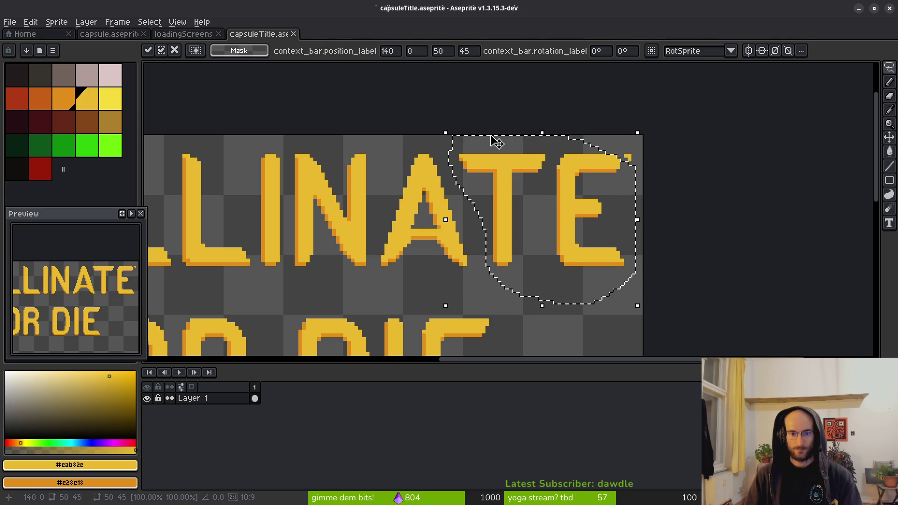
key(ctrl+d)
scroll(491, 140, down, 5)
scroll(469, 214, up, 3)
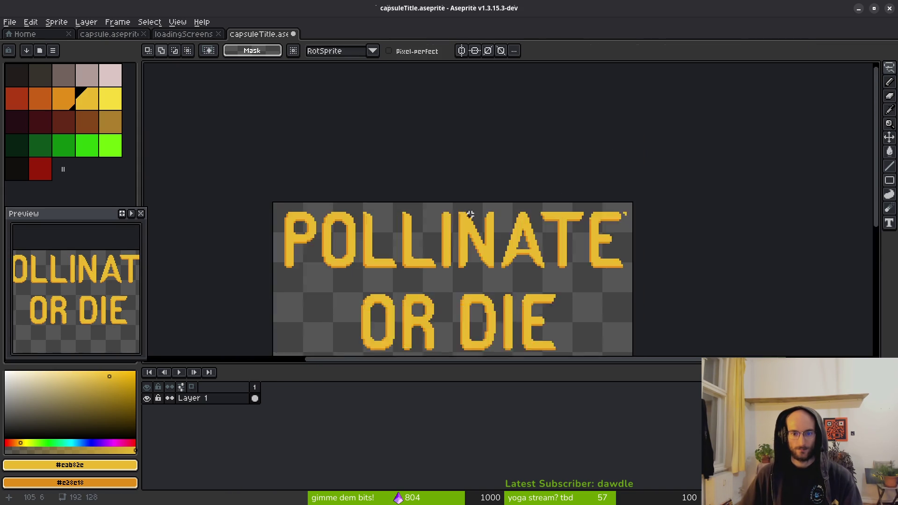
scroll(655, 225, up, 4)
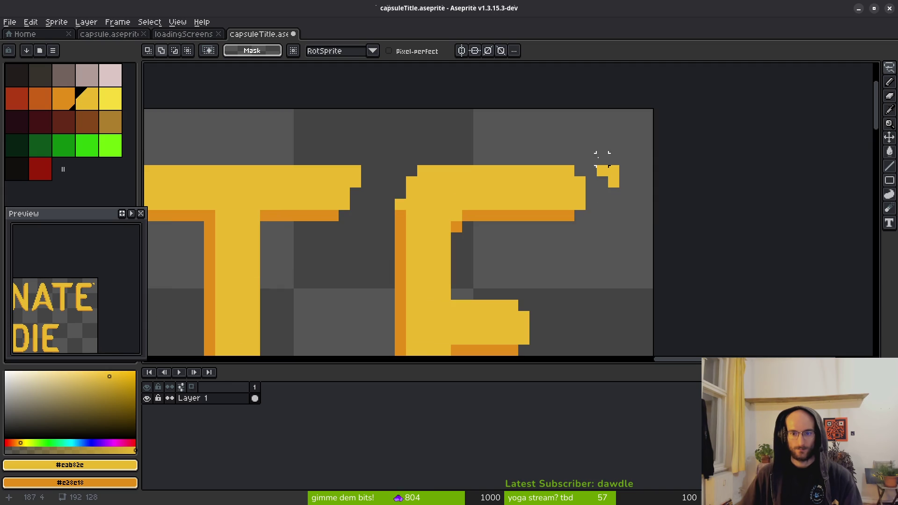
mouse_move(585, 153)
mouse_down()
mouse_move(634, 199)
mouse_move(615, 194)
mouse_up()
key(ctrl+d)
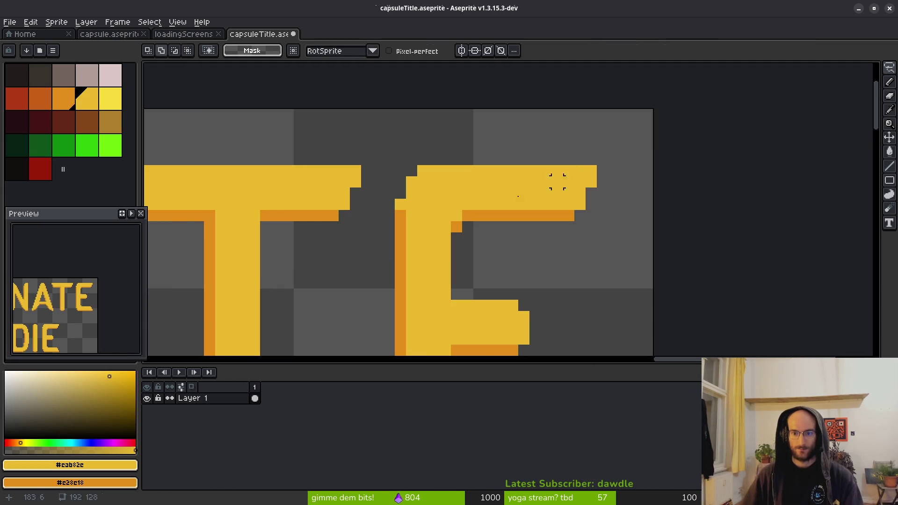
scroll(551, 196, down, 3)
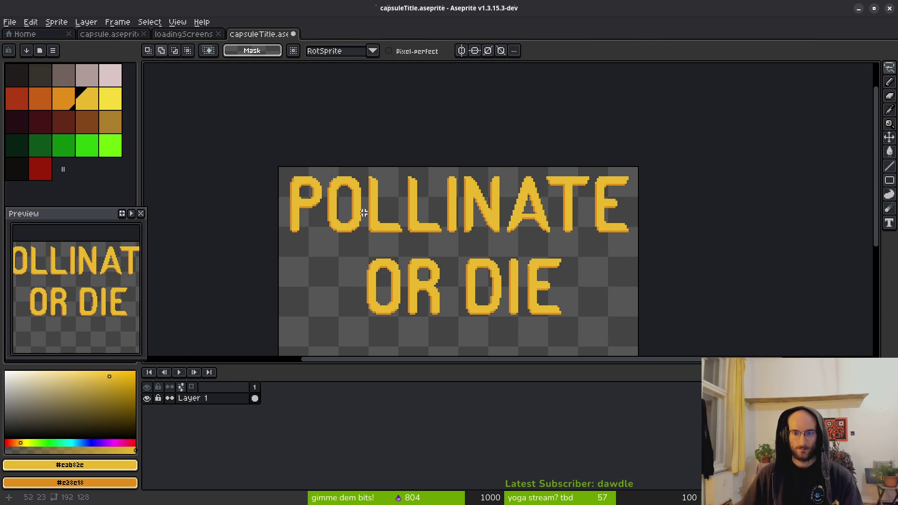
scroll(479, 208, up, 5)
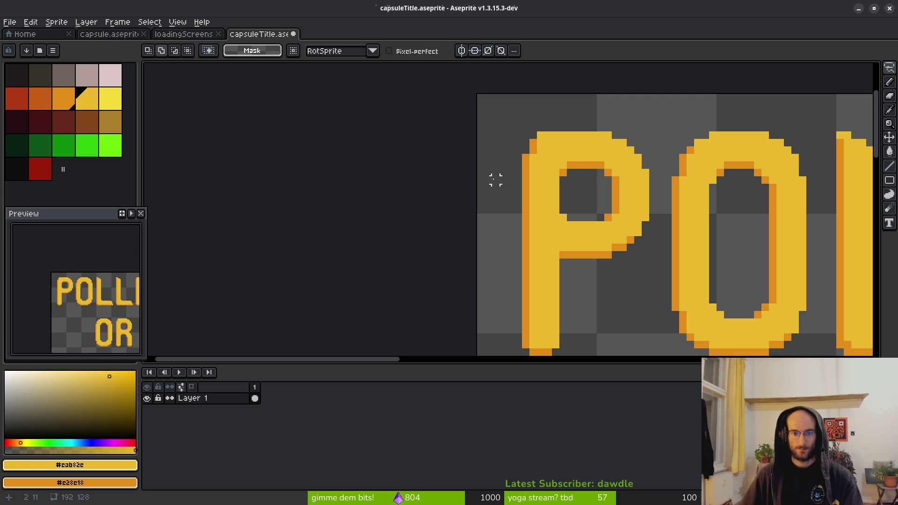
scroll(720, 224, down, 3)
scroll(583, 198, right, 5)
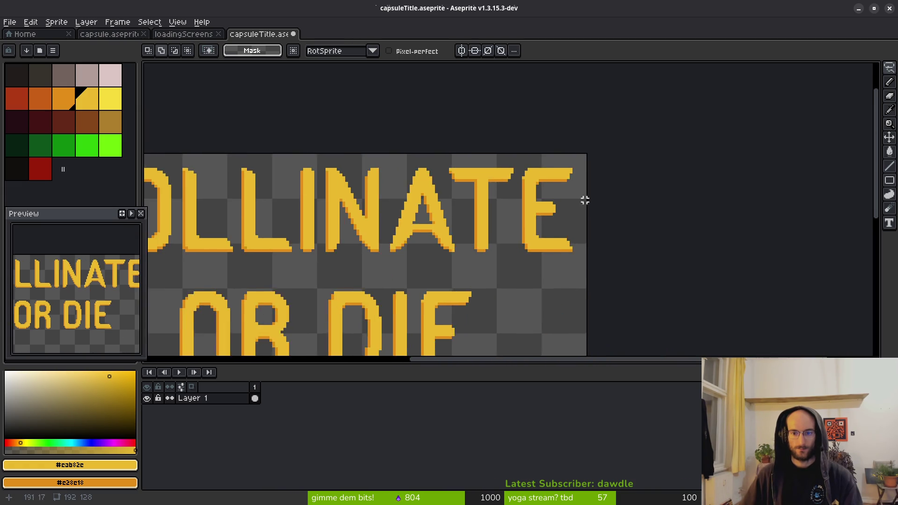
scroll(580, 135, up, 3)
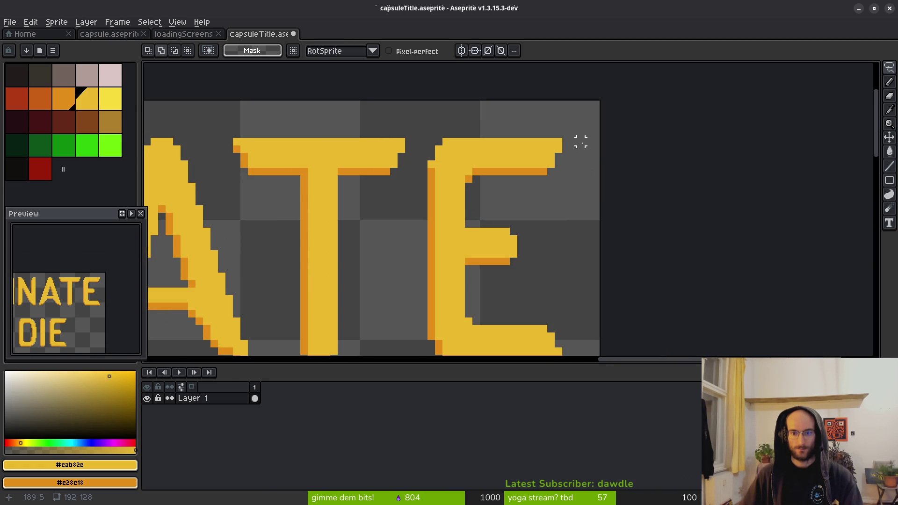
scroll(580, 143, down, 3)
scroll(572, 240, left, 5)
scroll(533, 202, down, 1)
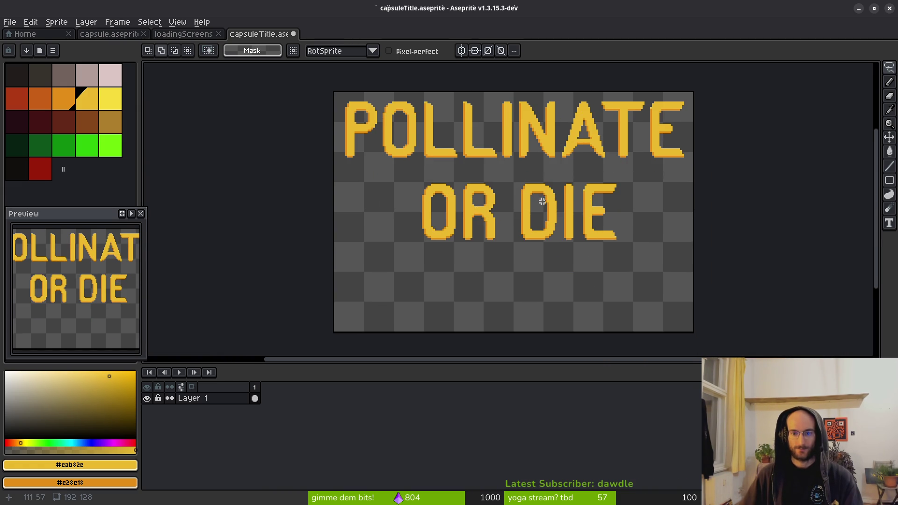
drag(389, 177, 667, 266)
Undo the stray line and shift the OR DIE line left to centre it
key(ctrl+z)
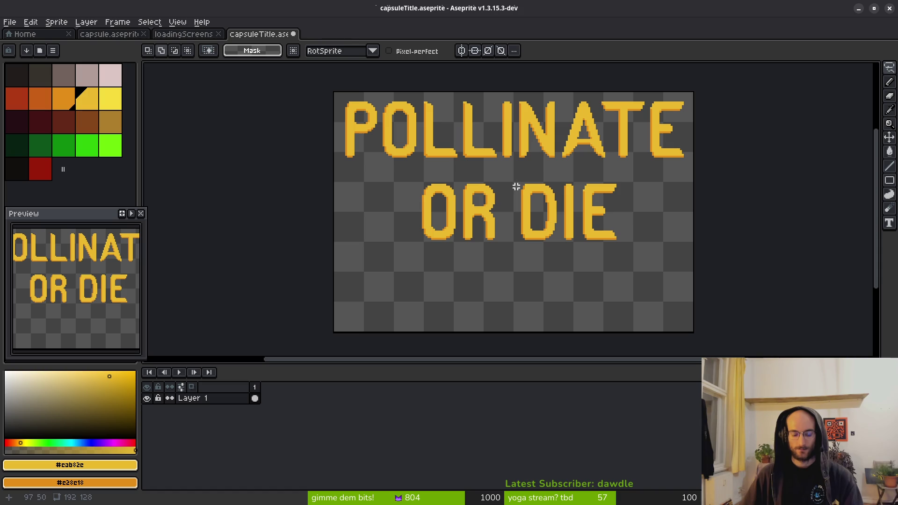
key(m)
drag(395, 173, 693, 270)
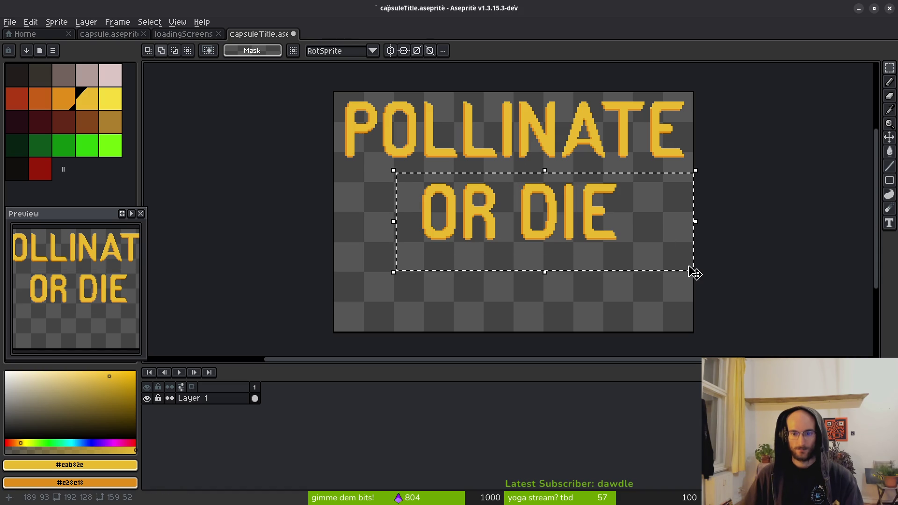
key(Right)
key(Right)
key(Right)
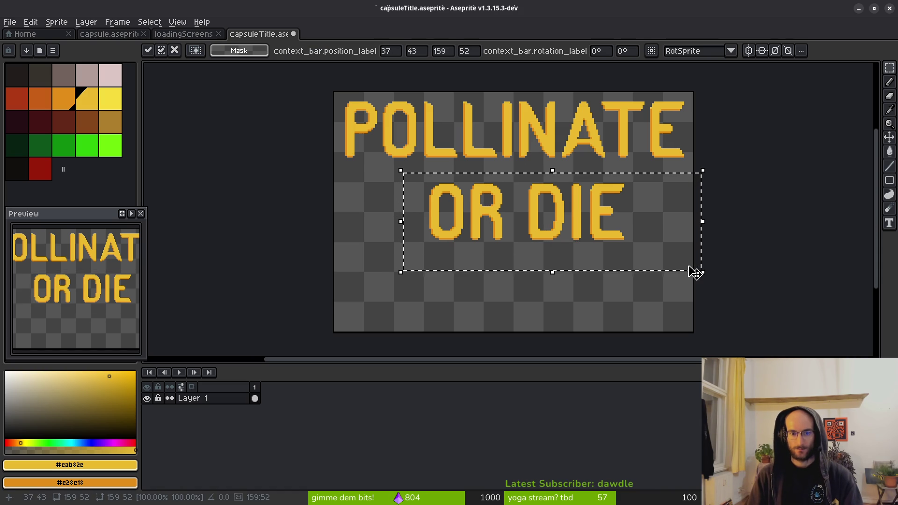
key(Left)
key(Left)
key(Left)
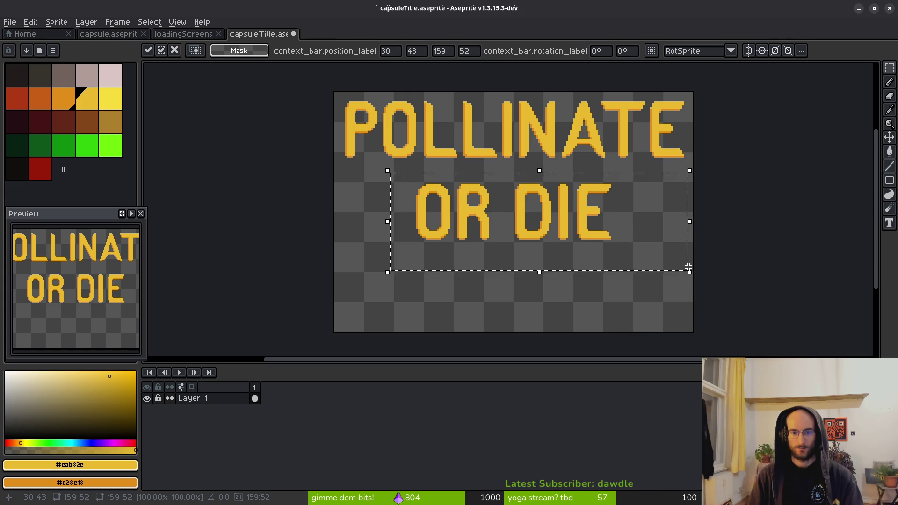
key(ctrl+d)
Reposition the whole title vertically, ending a net 2 pixels higher
scroll(546, 208, up, 2)
drag(402, 123, 705, 327)
key(ctrl+d)
drag(153, 114, 393, 305)
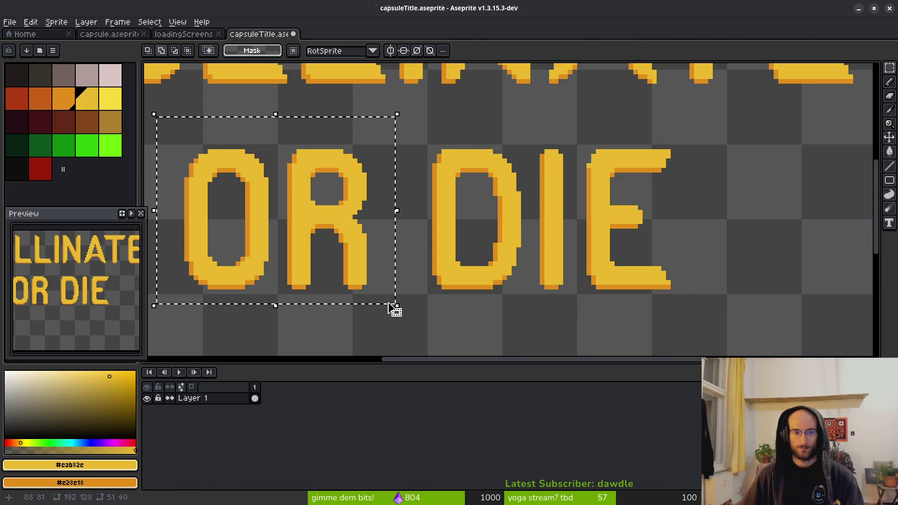
key(ctrl+d)
scroll(519, 266, down, 8)
scroll(519, 267, up, 3)
drag(341, 119, 625, 280)
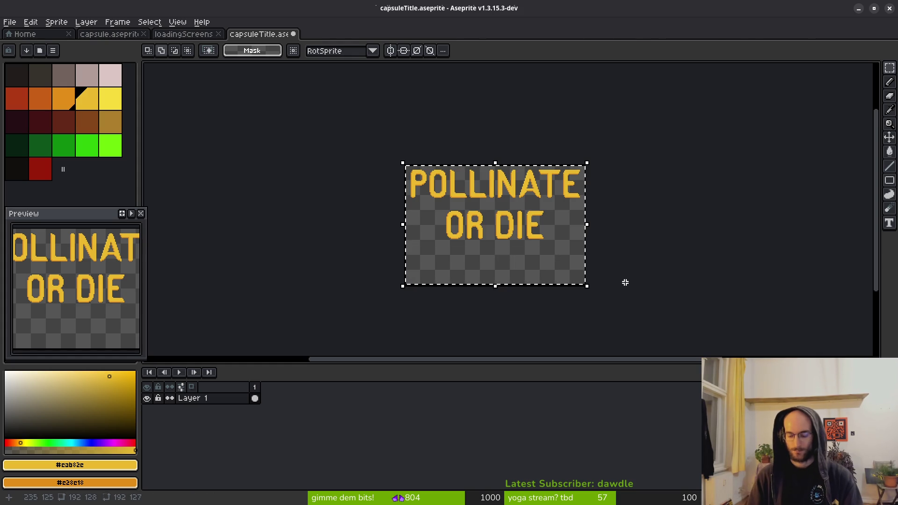
key(Down)
key(Down)
key(Down)
key(Up)
key(Up)
key(Up)
key(Up)
scroll(487, 216, up, 5)
scroll(517, 217, down, 2)
scroll(488, 201, up, 1)
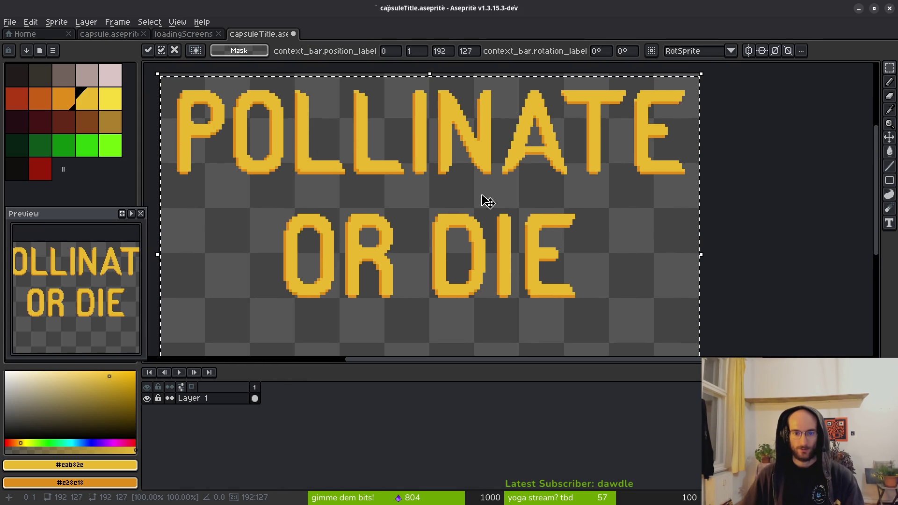
key(Up)
key(Up)
key(Up)
key(Up)
key(ctrl+d)
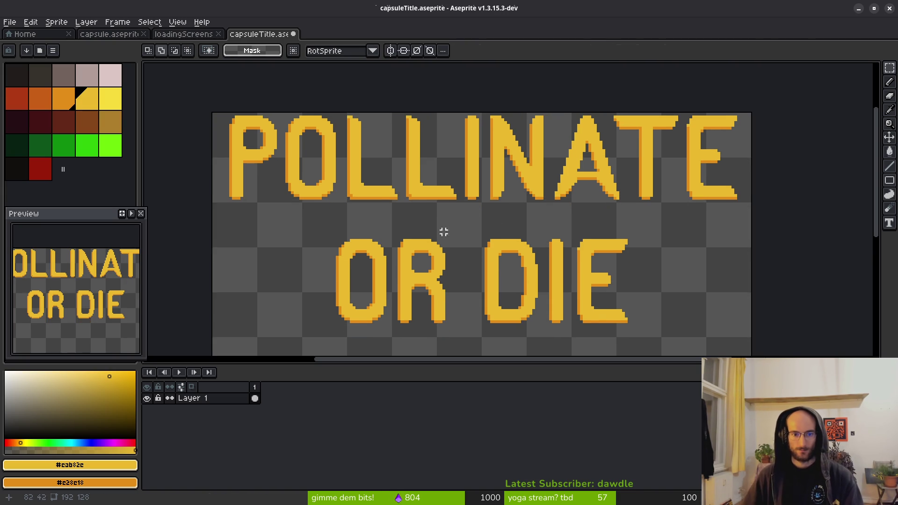
Zoom in and move the whole title down one pixel
drag(276, 175, 705, 315)
key(1)
key(2)
key(3)
key(4)
mouse_move(152, 117)
mouse_down()
mouse_move(521, 240)
mouse_move(687, 282)
mouse_up()
scroll(687, 283, down, 1)
mouse_move(161, 66)
mouse_down()
mouse_move(619, 275)
mouse_move(812, 331)
mouse_up()
key(Down)
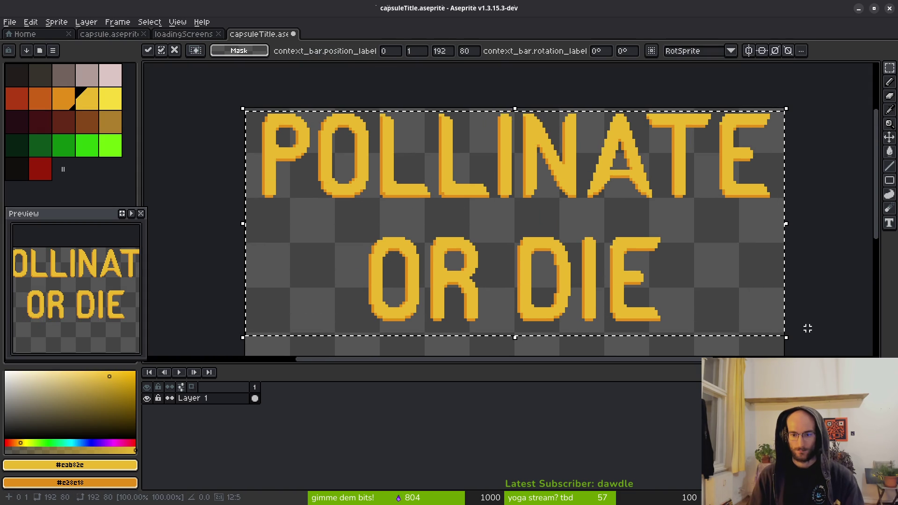
key(Return)
Lower the OR DIE line by two pixels to widen the gap below POLLINATE
scroll(607, 287, up, 1)
drag(268, 162, 831, 318)
key(Down)
key(ctrl+d)
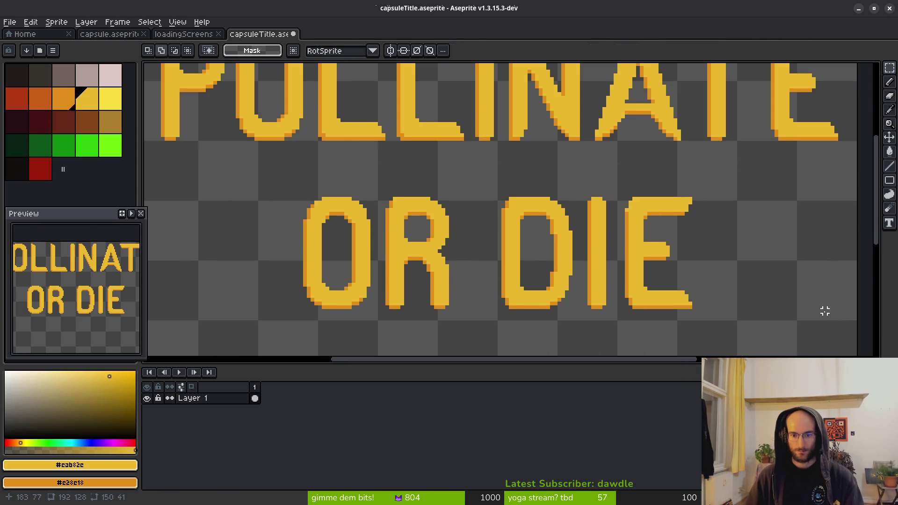
drag(233, 164, 729, 335)
key(Down)
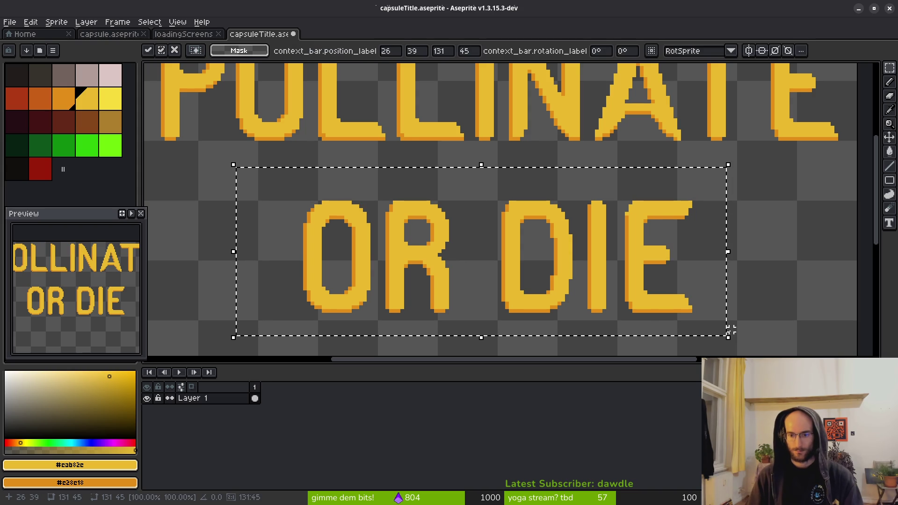
key(ctrl+d)
scroll(659, 236, down, 6)
scroll(660, 237, up, 3)
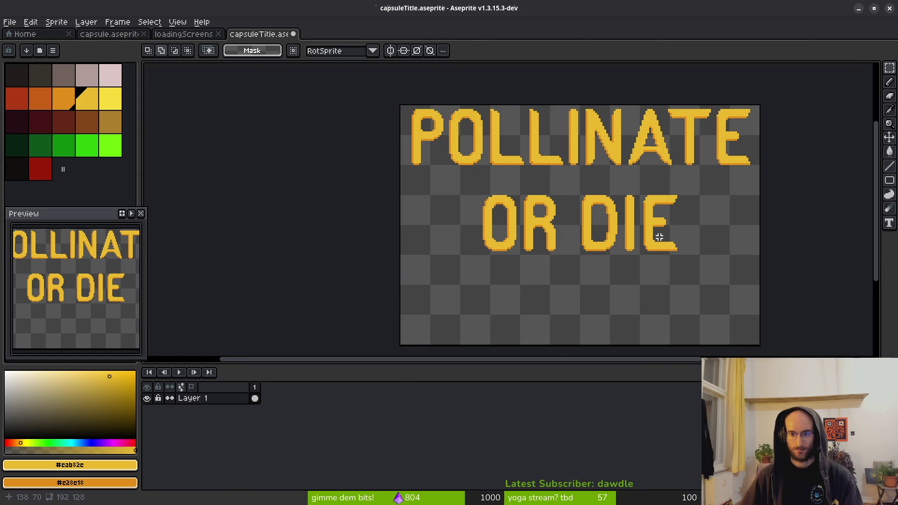
Set the canvas size to 192×80 anchored top-centre via Sprite > Canvas Size
click(56, 22)
click(68, 86)
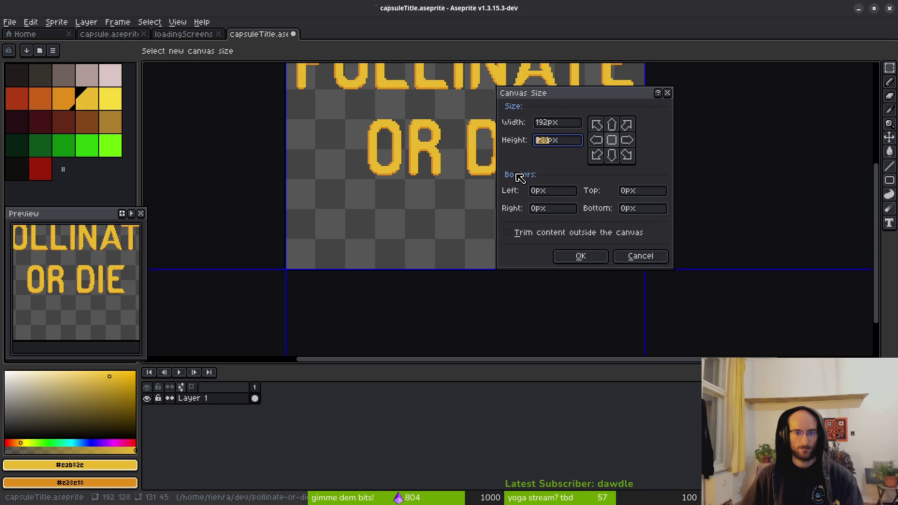
text(96)
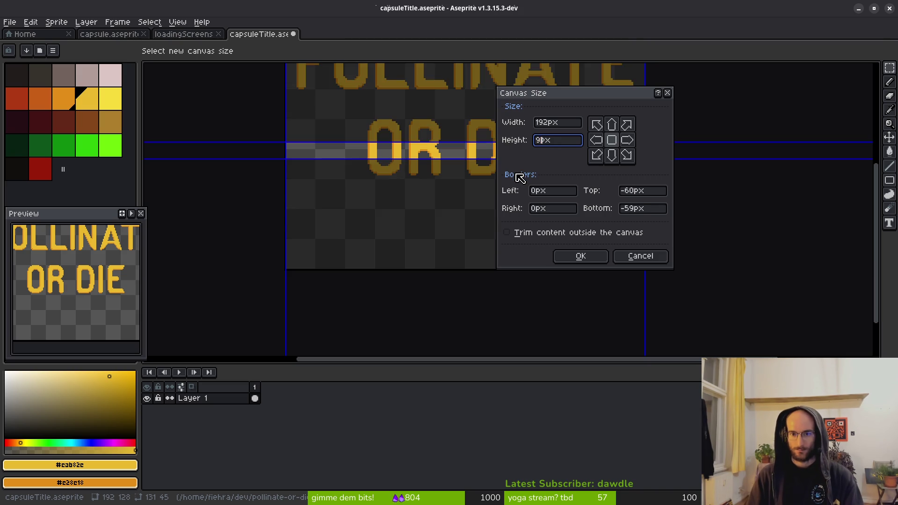
click(611, 125)
drag(396, 137, 354, 258)
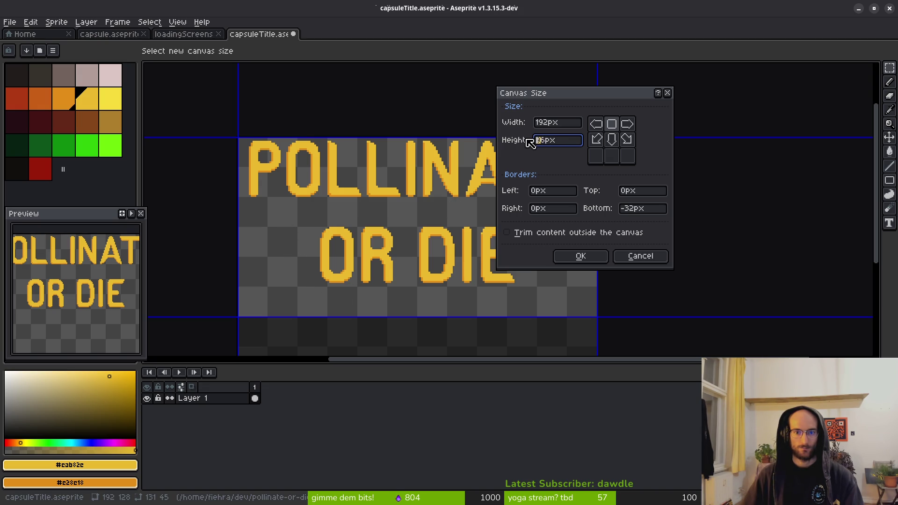
key(Delete)
key(Delete)
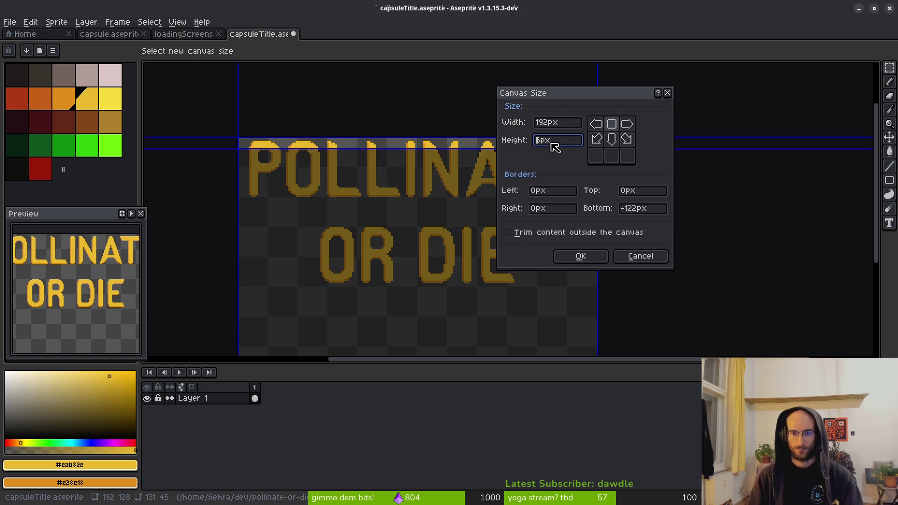
text(80)
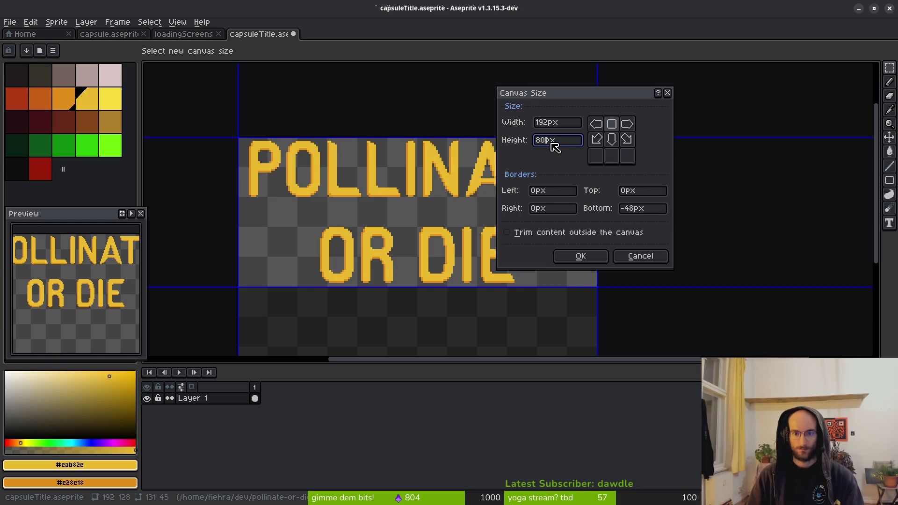
click(580, 256)
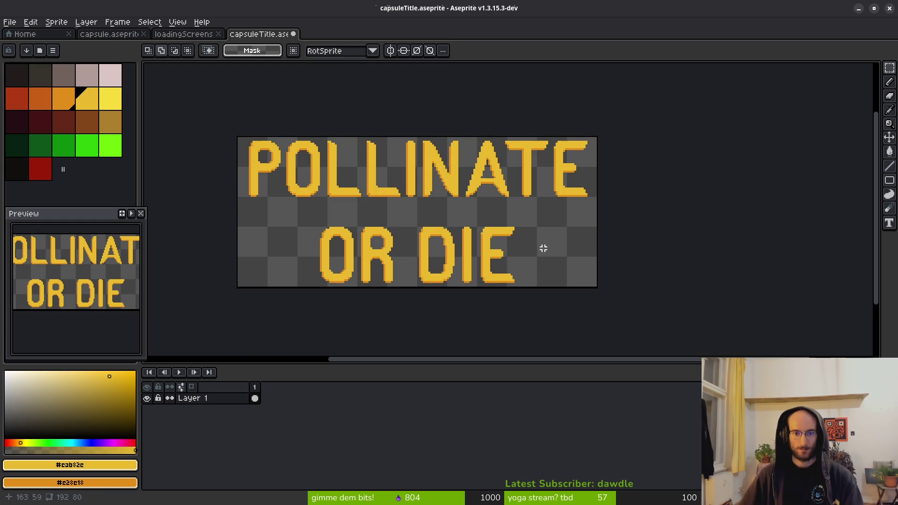
Save capsuleTitle and select the whole 192×80 title
key(ctrl+s)
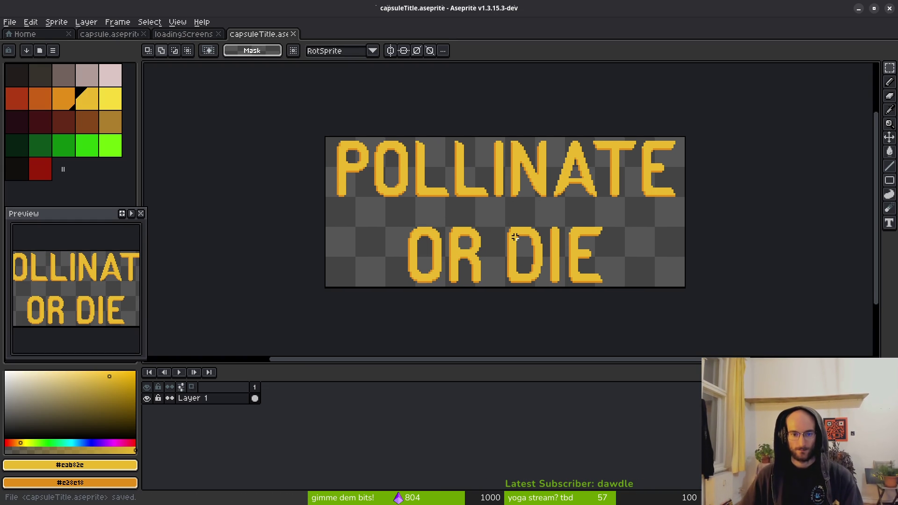
scroll(513, 237, down, 4)
scroll(535, 240, up, 3)
right_click(417, 226)
click(230, 86)
key(ctrl+a)
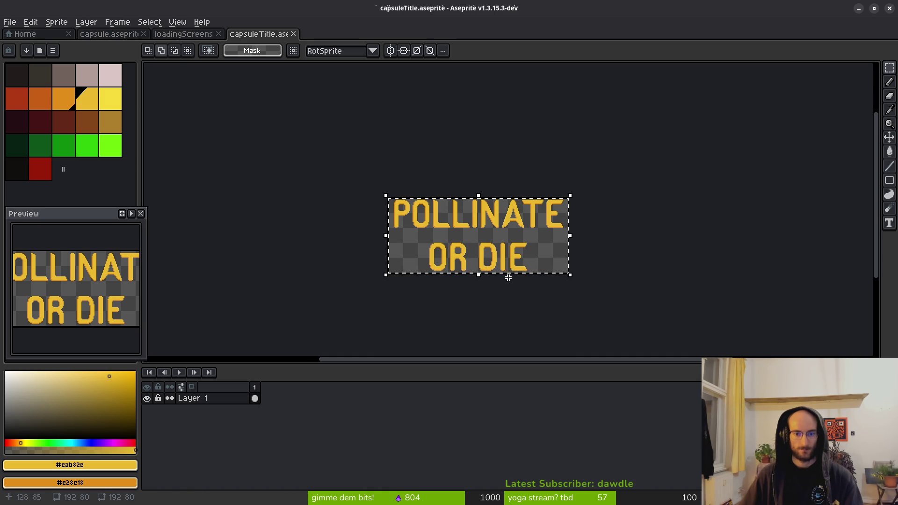
Paste the title into the capsule scene, then delete it and return to capsuleTitle
click(115, 34)
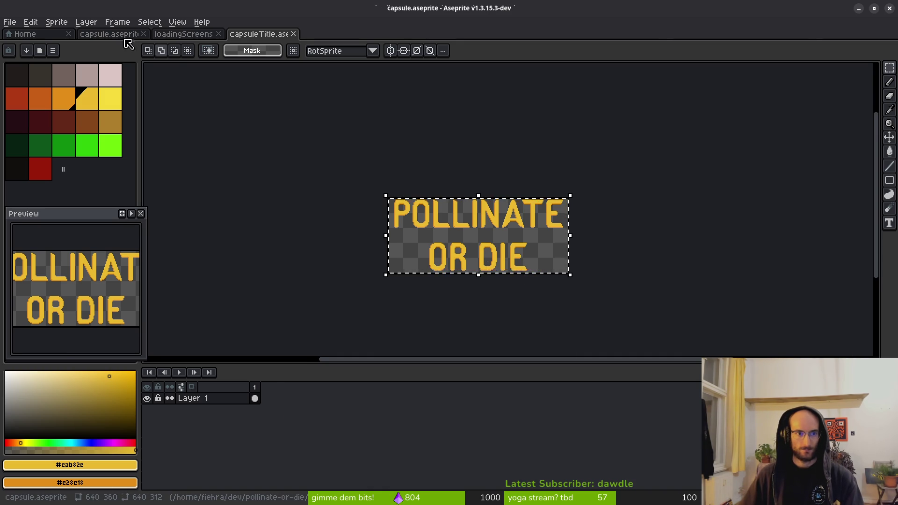
key(ctrl+v)
mouse_move(341, 151)
mouse_down()
mouse_move(460, 204)
mouse_move(443, 208)
mouse_move(444, 219)
mouse_up()
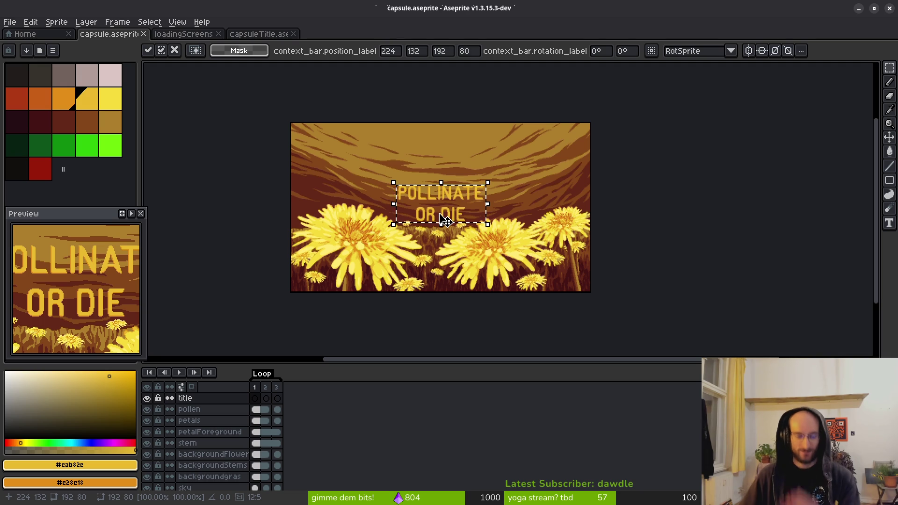
scroll(421, 207, up, 7)
scroll(445, 212, down, 4)
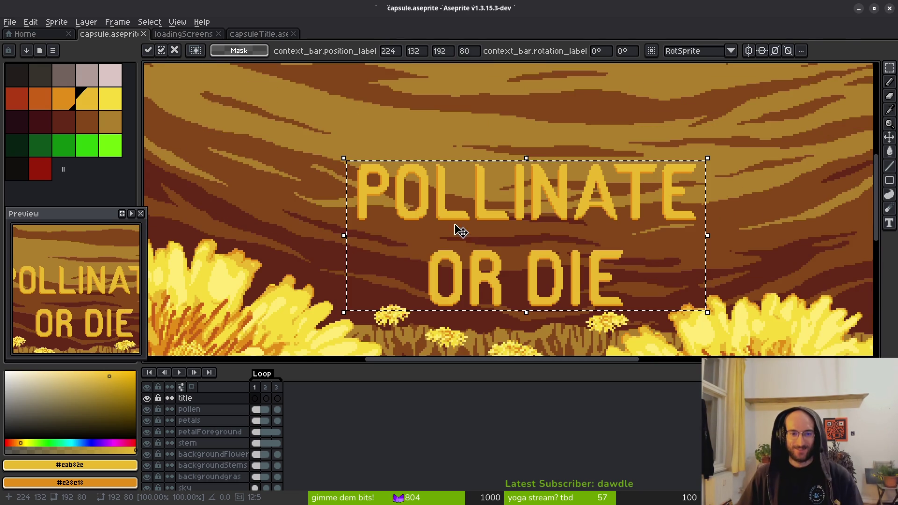
scroll(524, 276, down, 2)
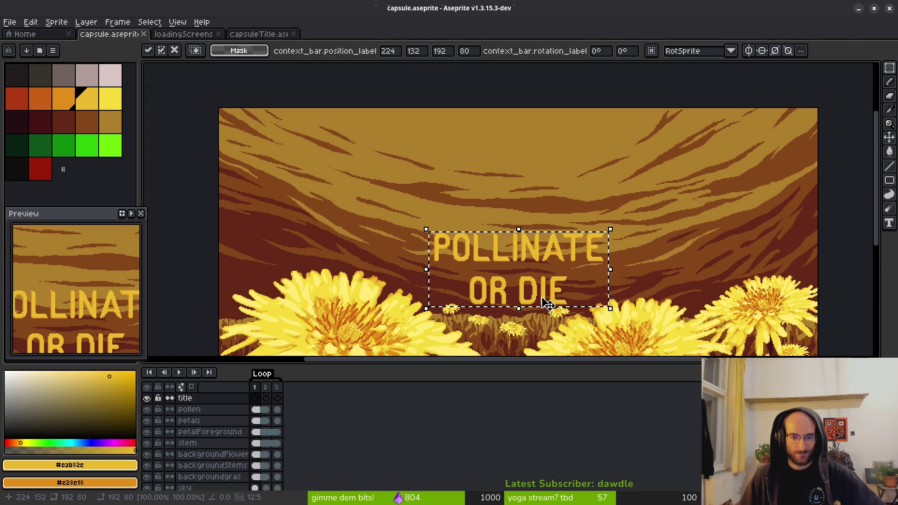
scroll(524, 274, up, 4)
scroll(524, 270, down, 4)
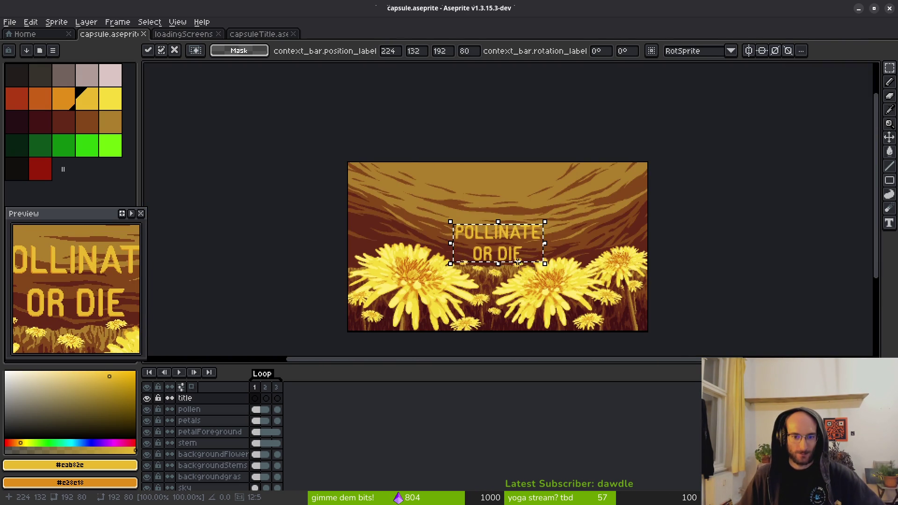
scroll(518, 262, up, 1)
scroll(514, 258, up, 1)
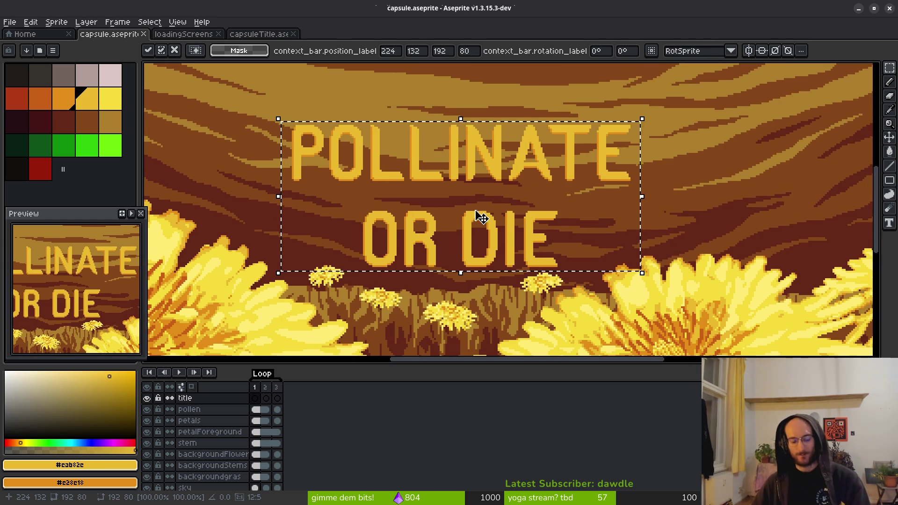
scroll(479, 215, down, 1)
key(Delete)
click(257, 34)
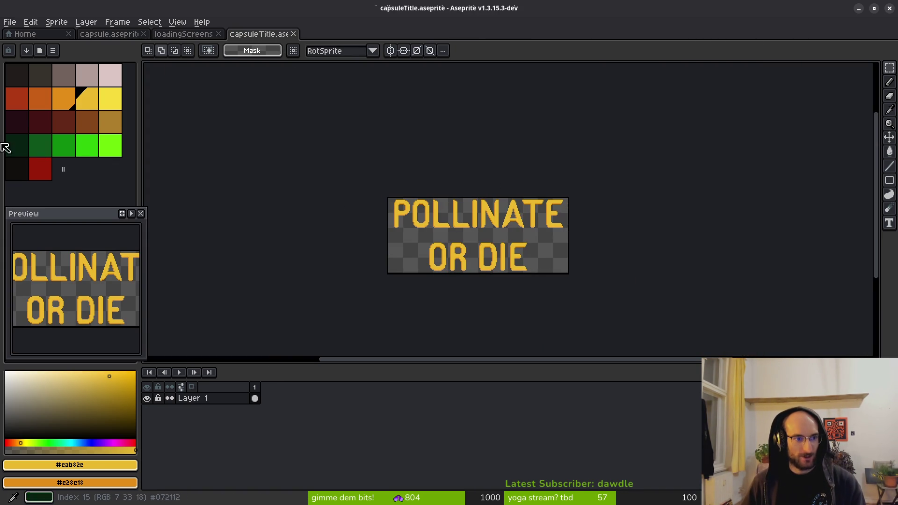
Pick bright yellow and replace the letters' gold colour with it using Replace Color
click(110, 104)
scroll(437, 232, up, 4)
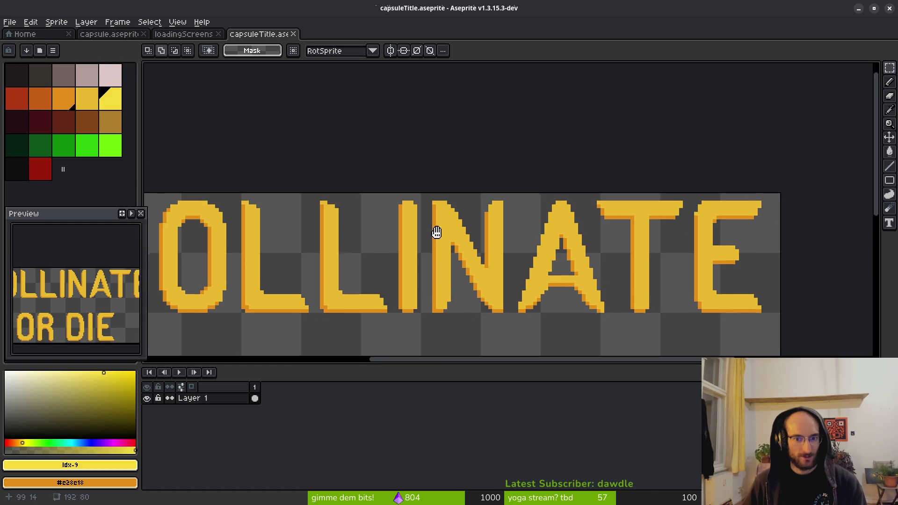
key(g)
scroll(458, 202, down, 3)
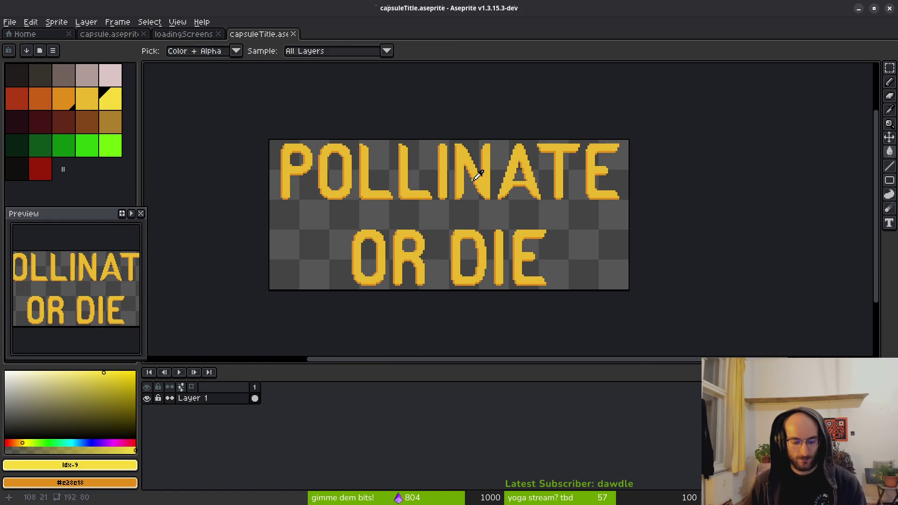
key(shift+r)
drag(558, 105, 466, 155)
drag(538, 123, 109, 93)
click(646, 105)
Replace the remaining orange letter colour with the same bright yellow
key(shift+r)
mouse_move(542, 104)
mouse_down()
mouse_move(456, 179)
mouse_move(441, 180)
mouse_up()
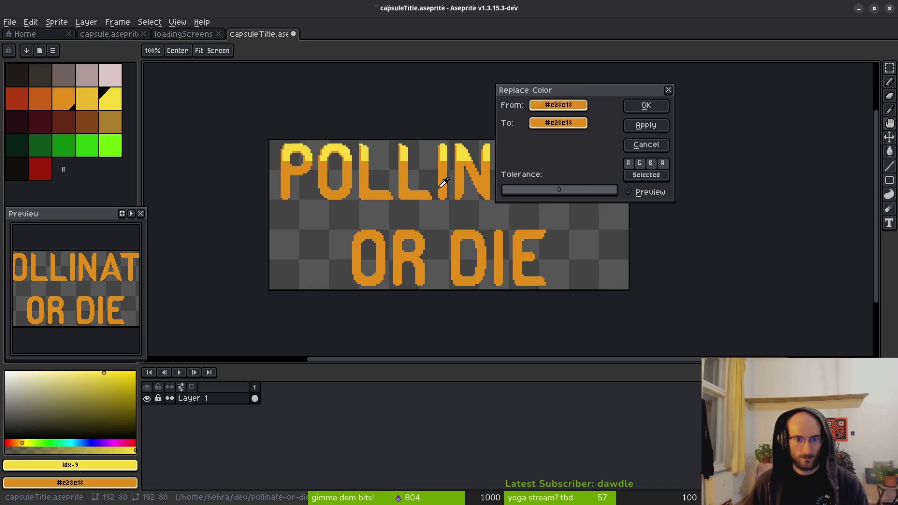
mouse_move(553, 122)
mouse_down()
mouse_move(136, 115)
mouse_move(93, 97)
mouse_up()
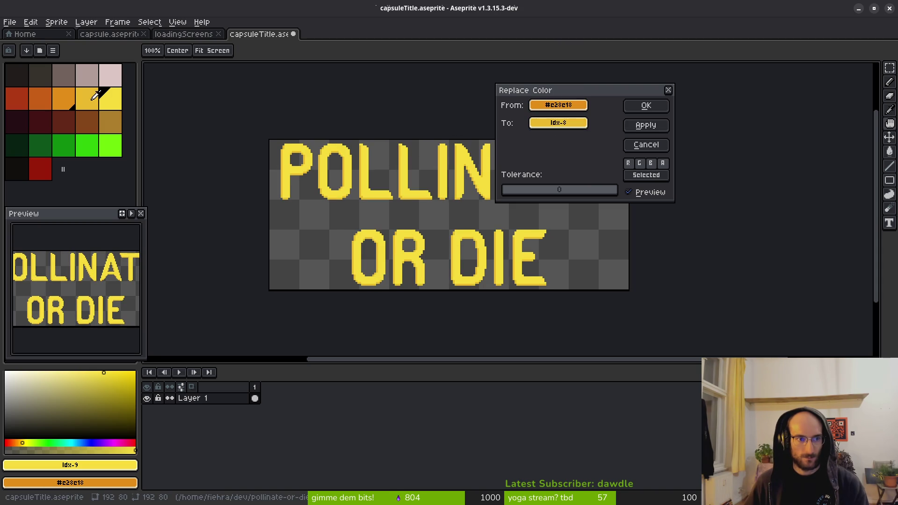
click(646, 106)
scroll(515, 202, down, 5)
scroll(468, 248, up, 3)
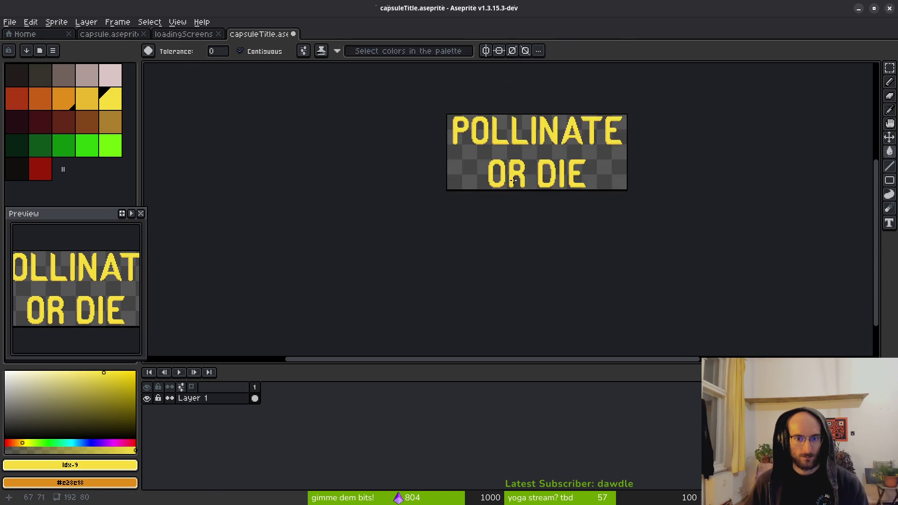
Paste the yellow title into the dandelion scene, centre it above the flowers, and deselect
key(m)
click(184, 35)
click(109, 34)
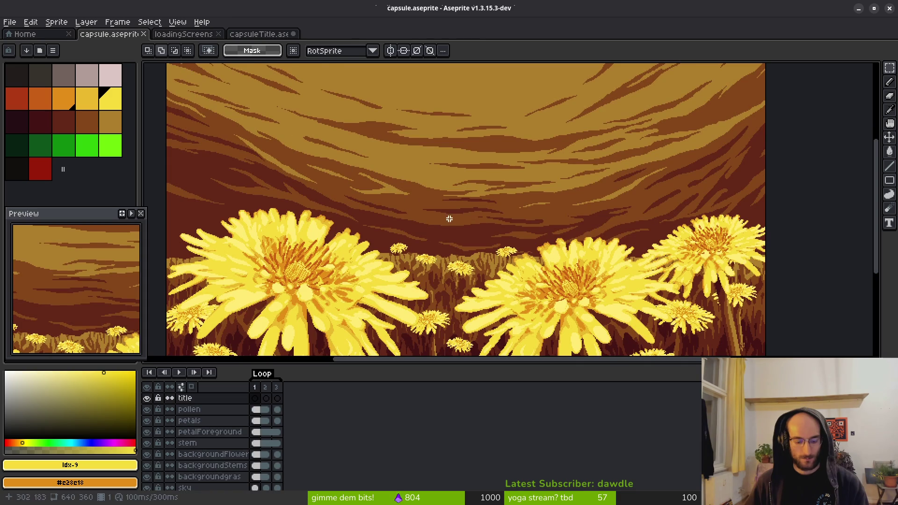
key(ctrl+v)
drag(276, 106, 489, 237)
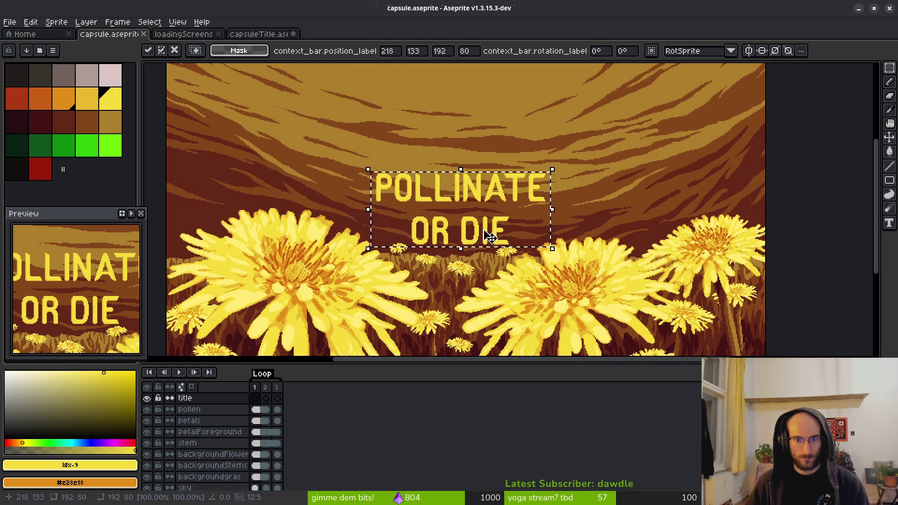
scroll(489, 237, down, 4)
scroll(495, 257, up, 2)
key(Return)
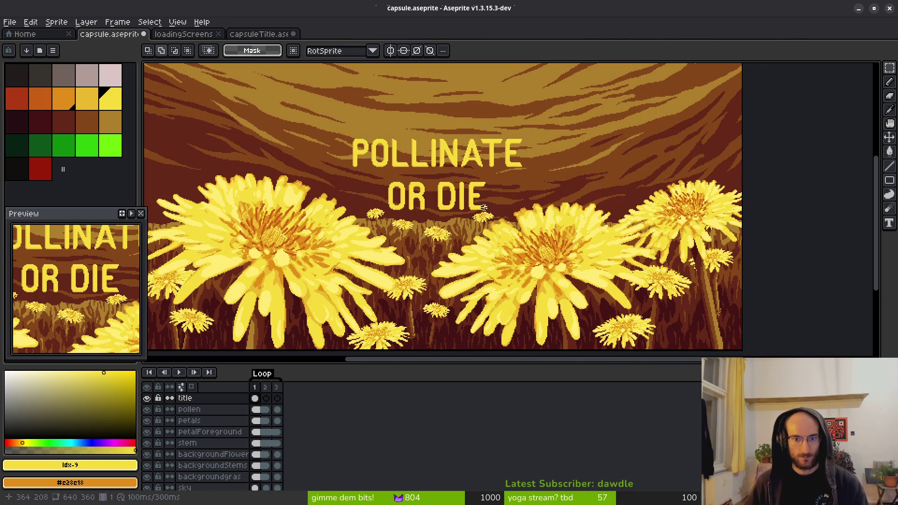
scroll(455, 246, down, 1)
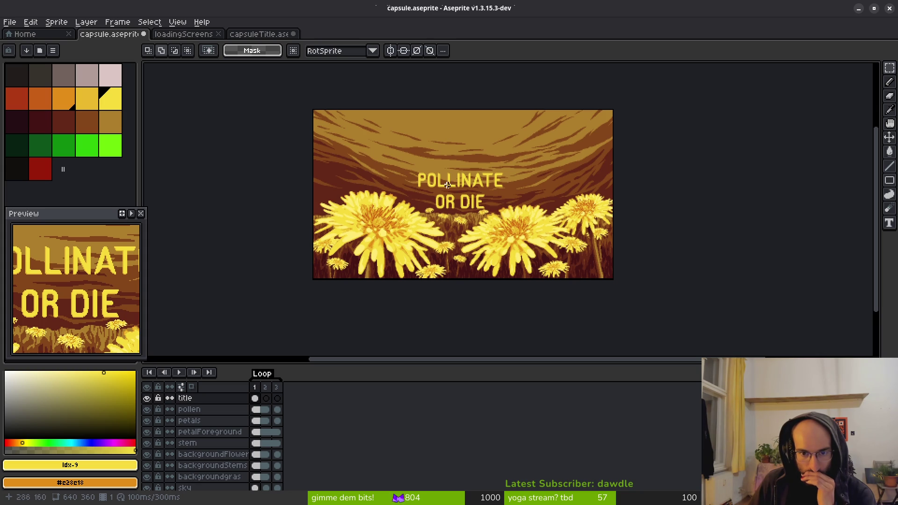
ctrl+click(255, 397)
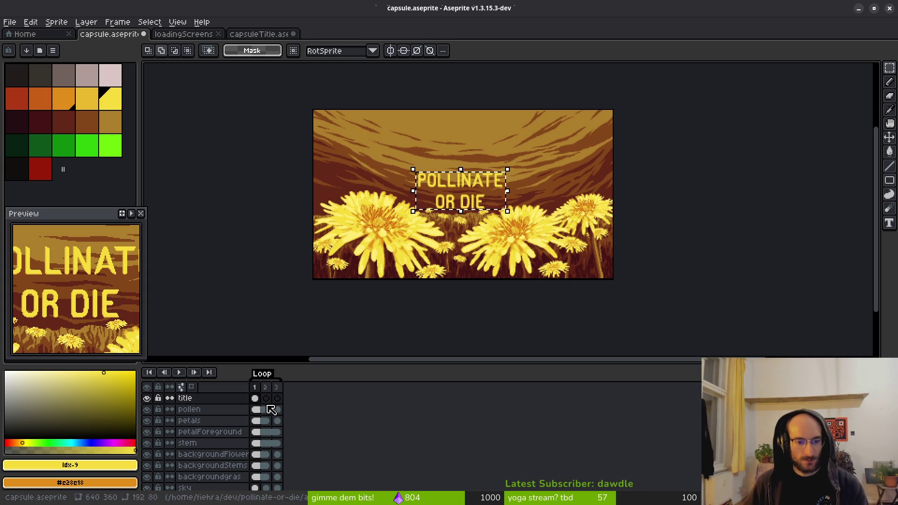
key(ctrl+d)
Add a new layer named 'overlay' directly below the title layer
click(213, 399)
key(shift+n)
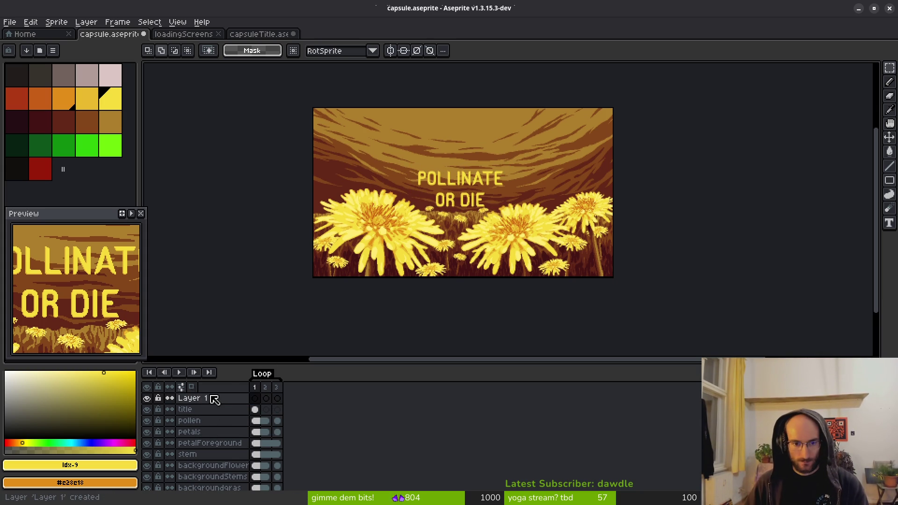
drag(226, 410, 227, 422)
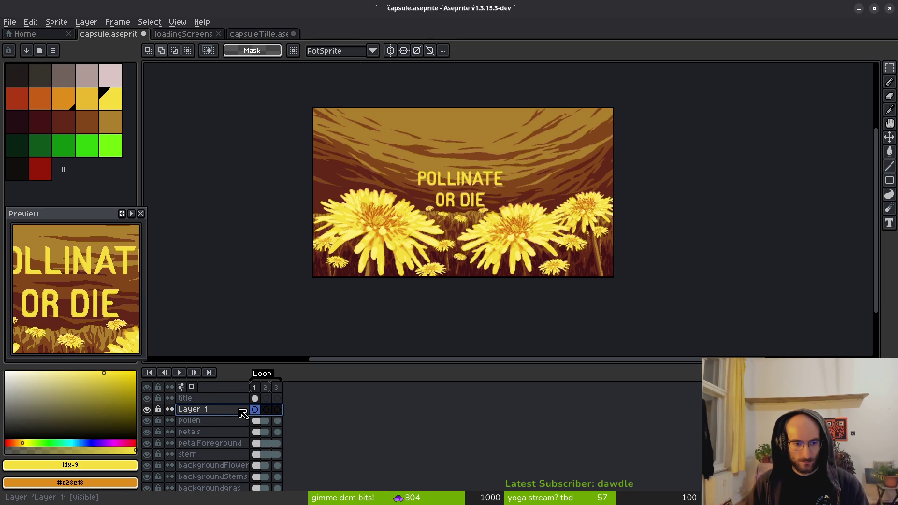
double_click(241, 411)
text(y)
key(Return)
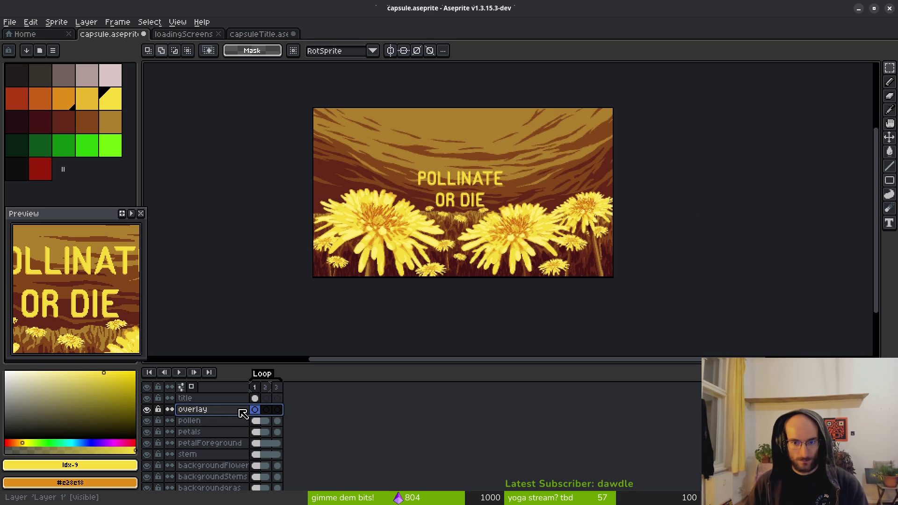
Fill the overlay with black and link its cels across all three frames
click(23, 174)
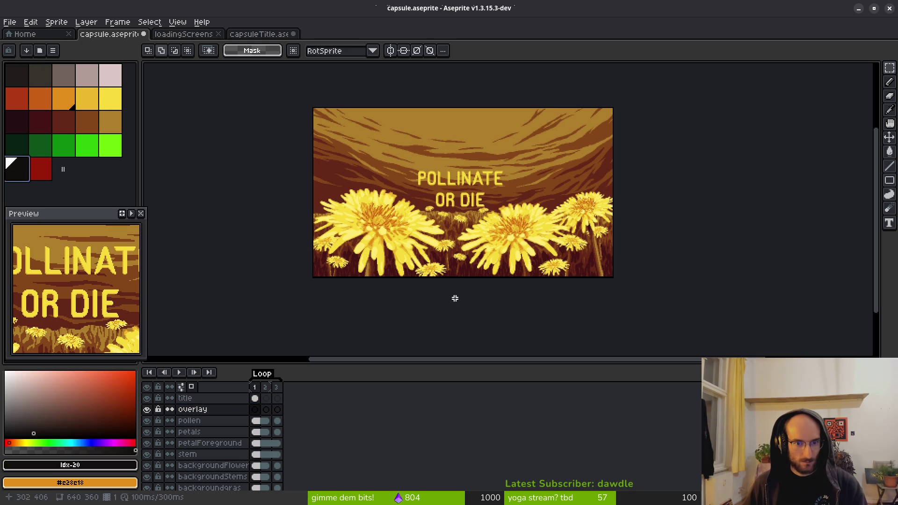
key(g)
click(403, 195)
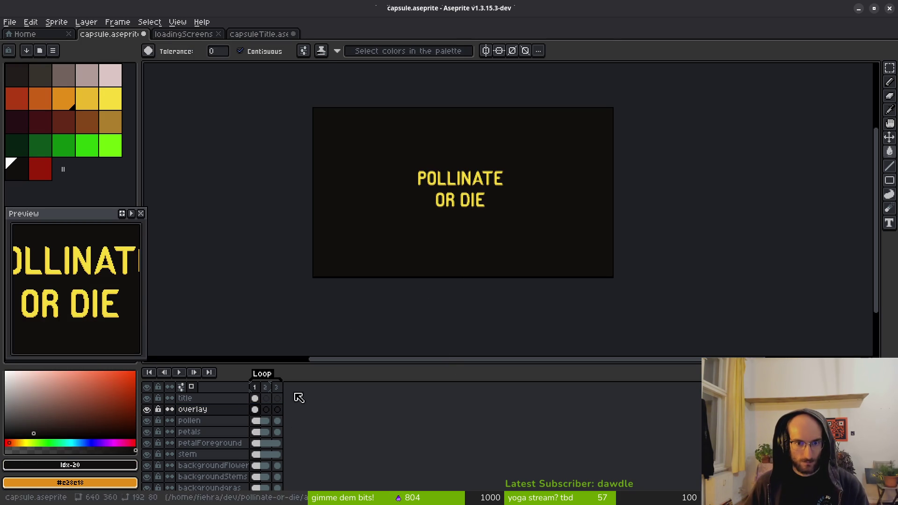
click(278, 409)
right_click(260, 414)
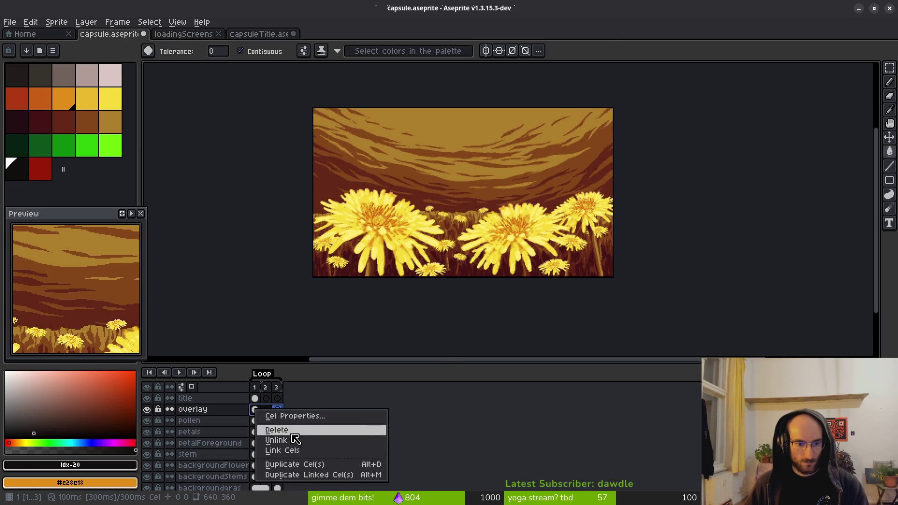
click(288, 452)
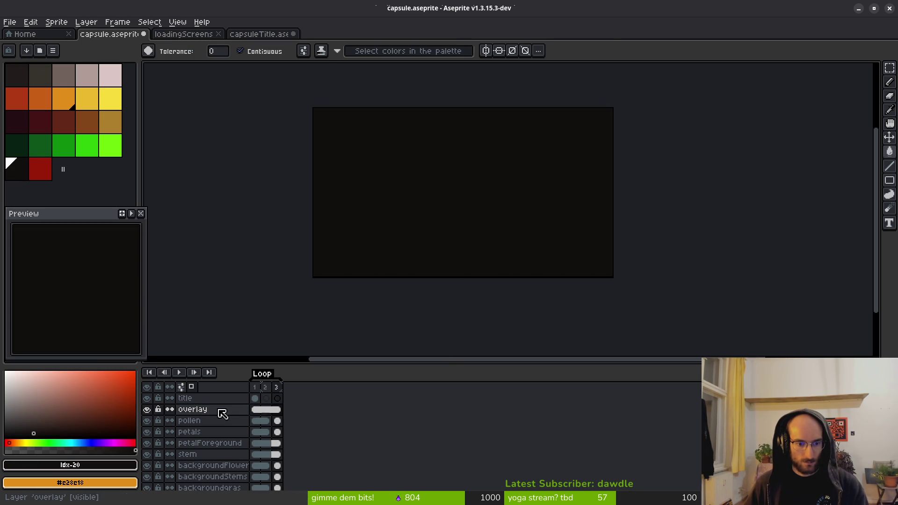
Set the overlay layer's opacity to 23% in Layer Properties
right_click(220, 410)
click(231, 415)
click(596, 276)
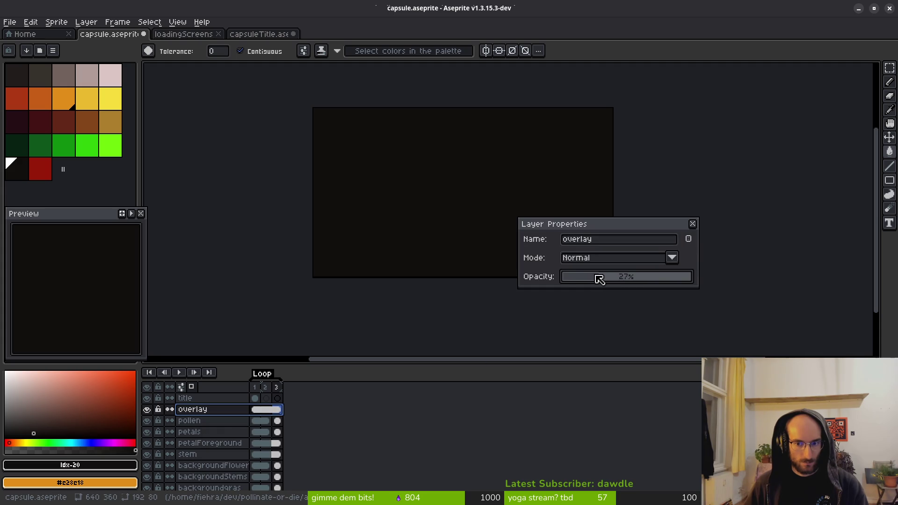
drag(591, 279, 594, 281)
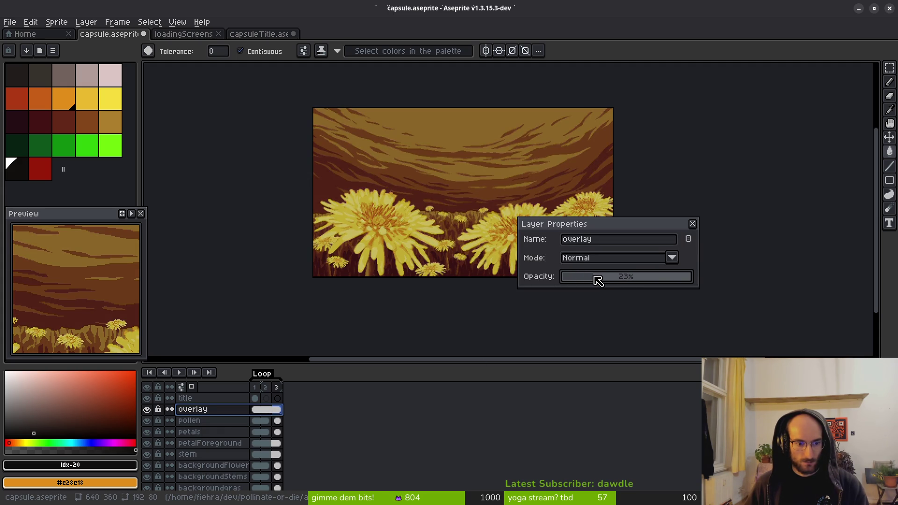
key(Return)
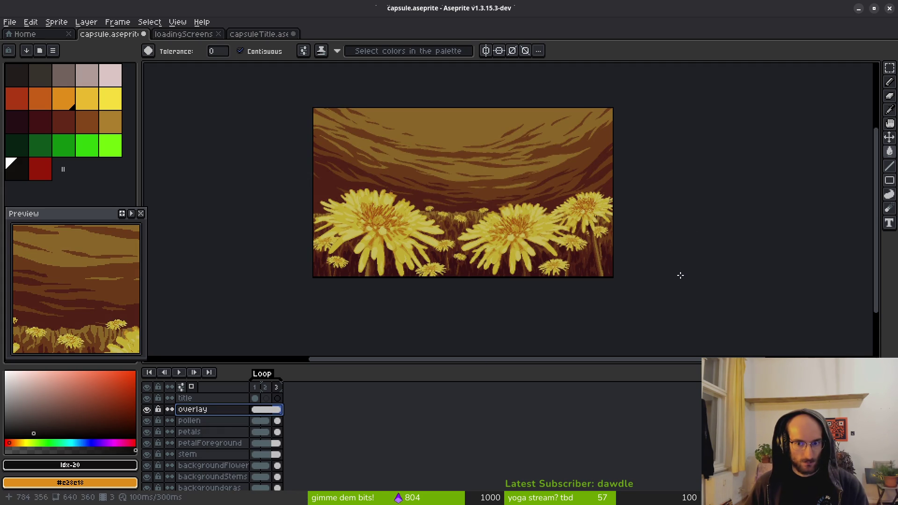
Try moving the title below the overlay, then undo so the title stays on top
click(255, 409)
scroll(439, 224, up, 4)
scroll(439, 225, down, 3)
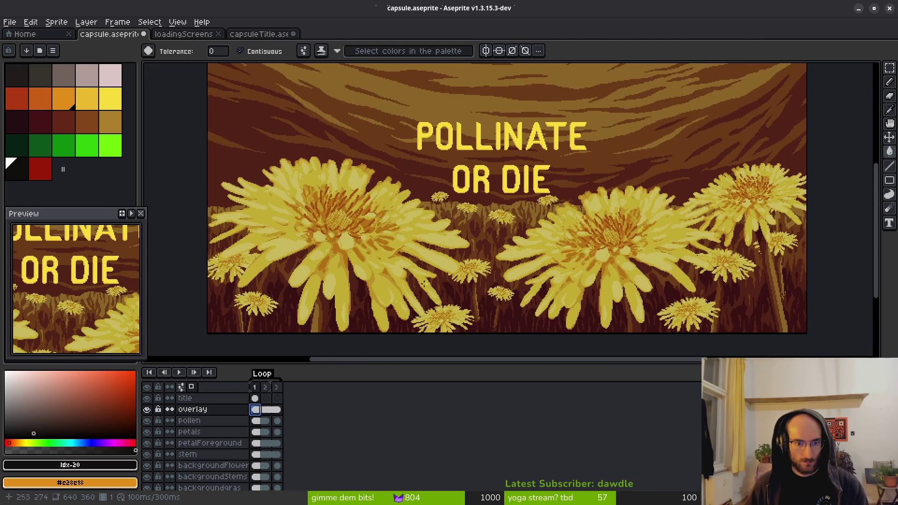
key(Up)
drag(227, 400, 229, 417)
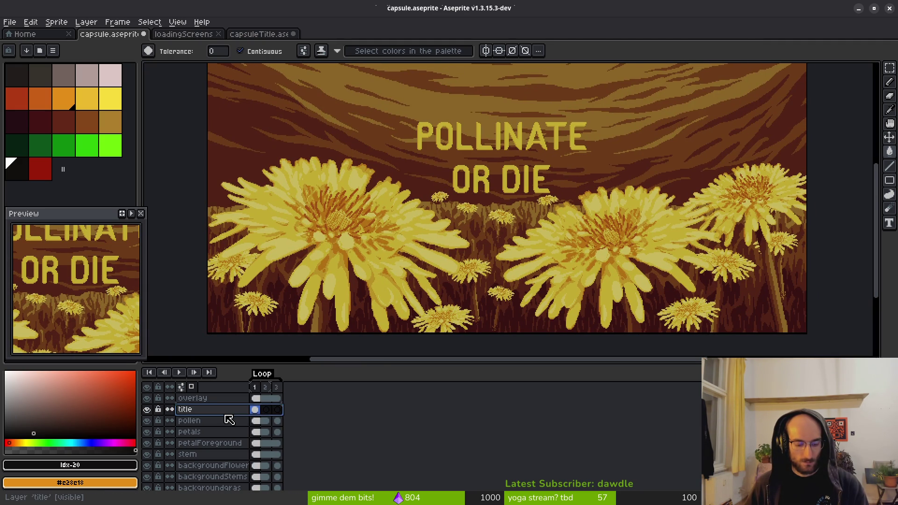
key(ctrl+z)
scroll(452, 251, down, 2)
scroll(451, 251, up, 2)
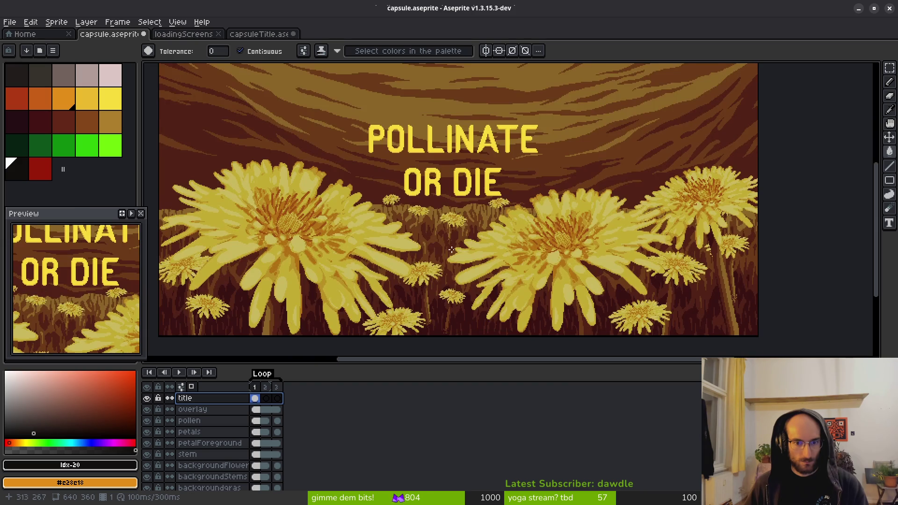
scroll(451, 252, left, 2)
scroll(451, 252, up, 1)
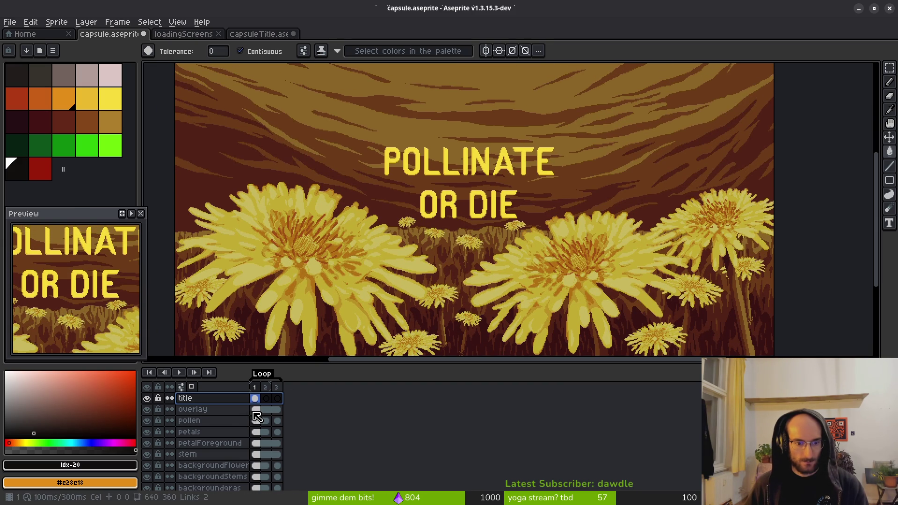
Raise the overlay layer's opacity to 30% in Layer Properties
right_click(222, 410)
click(260, 417)
click(598, 277)
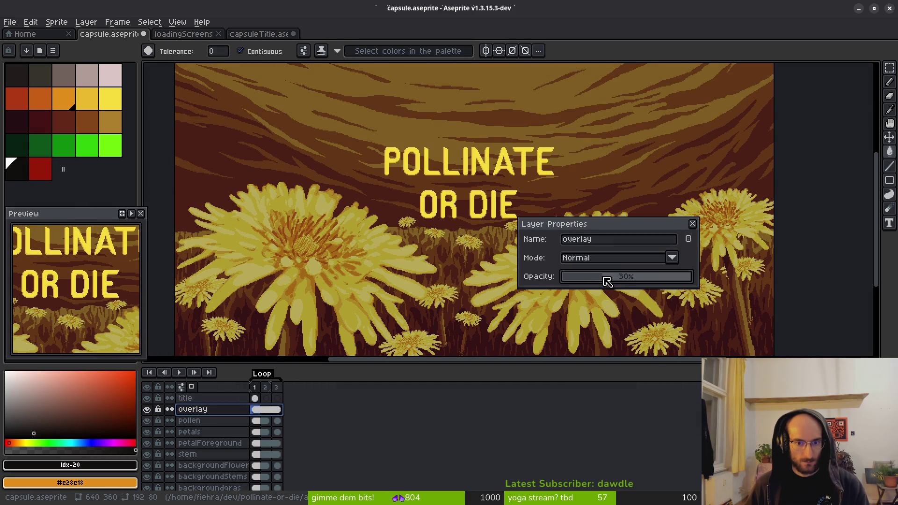
scroll(625, 283, up, 5)
drag(603, 282, 607, 281)
key(Return)
Set the drawing colour to pure black and save capsule.aseprite
click(255, 409)
drag(50, 406, 5, 440)
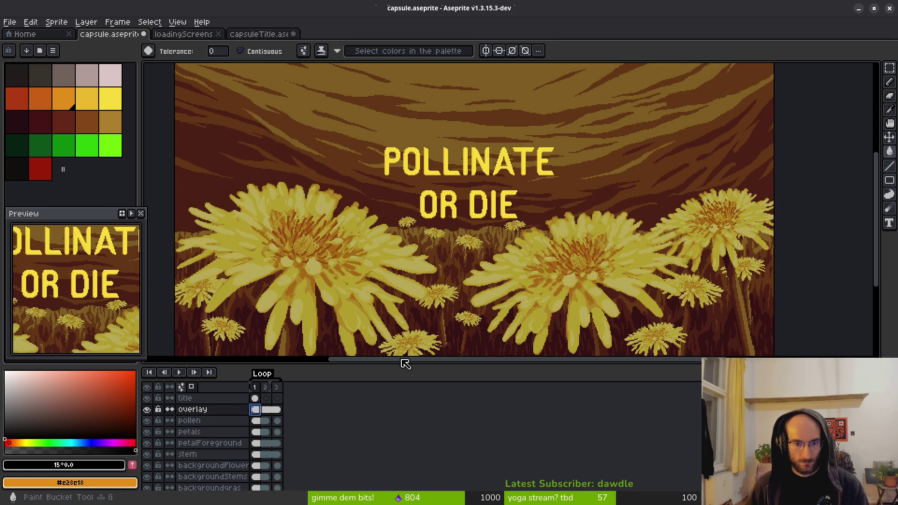
scroll(420, 225, down, 3)
key(ctrl+s)
scroll(448, 253, up, 1)
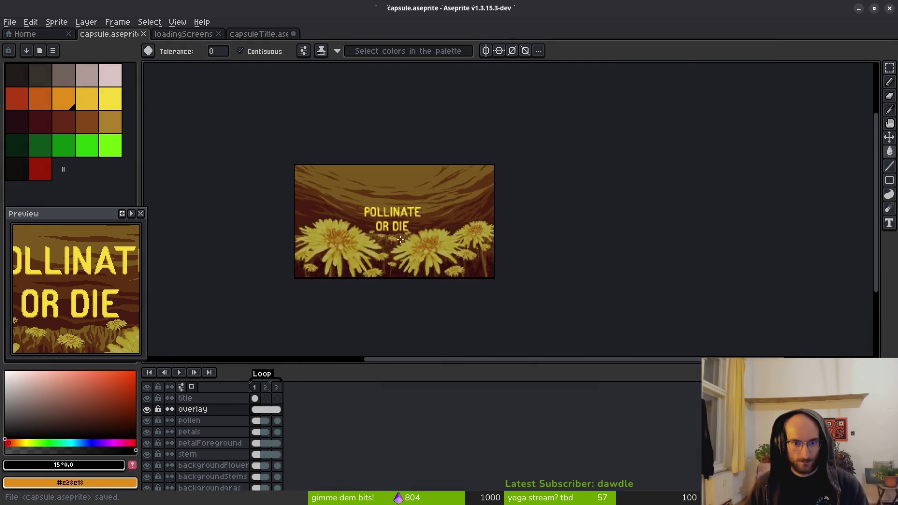
scroll(447, 253, up, 1)
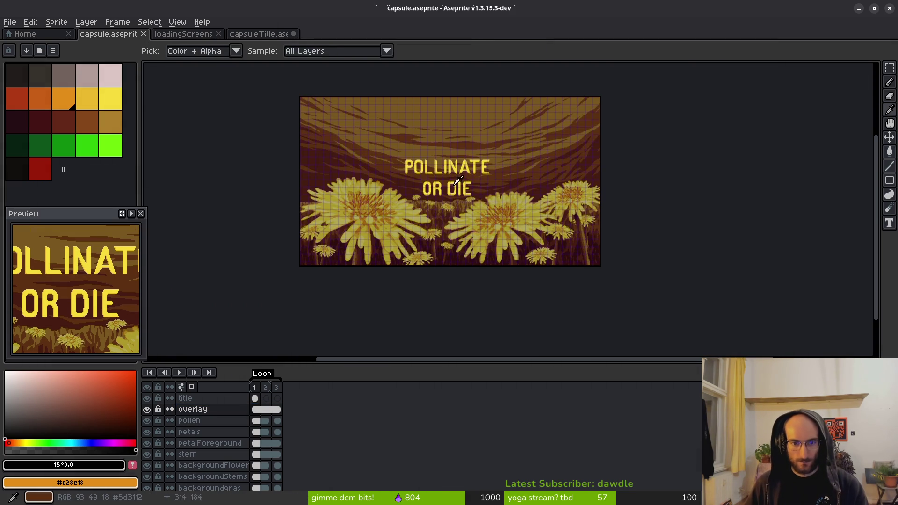
scroll(476, 211, up, 2)
scroll(456, 207, down, 4)
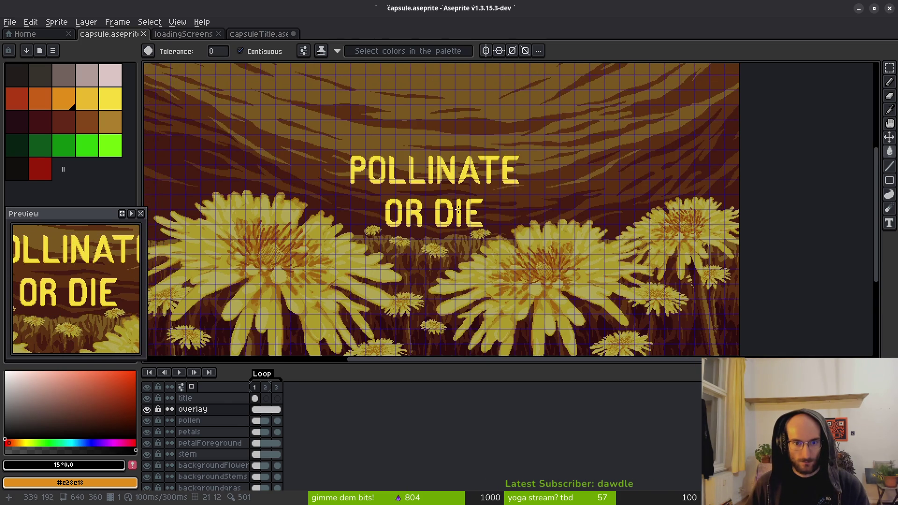
scroll(455, 207, up, 1)
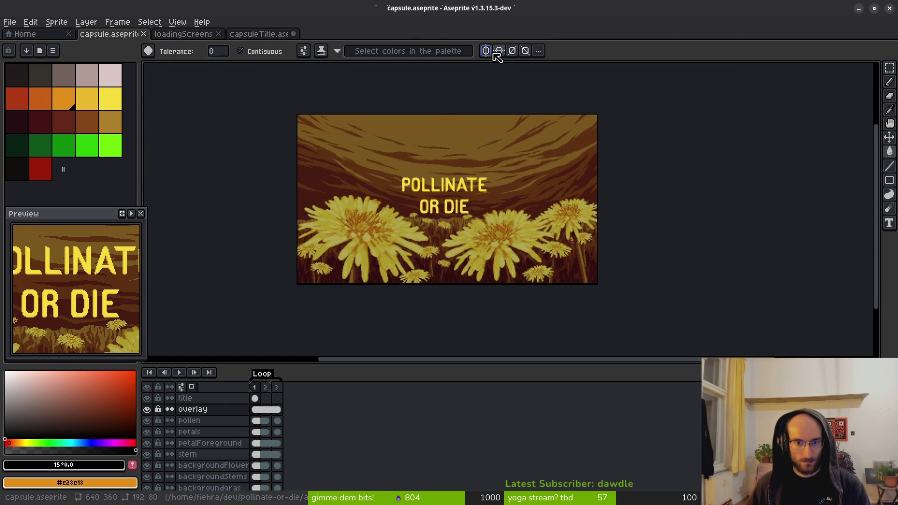
scroll(459, 187, up, 3)
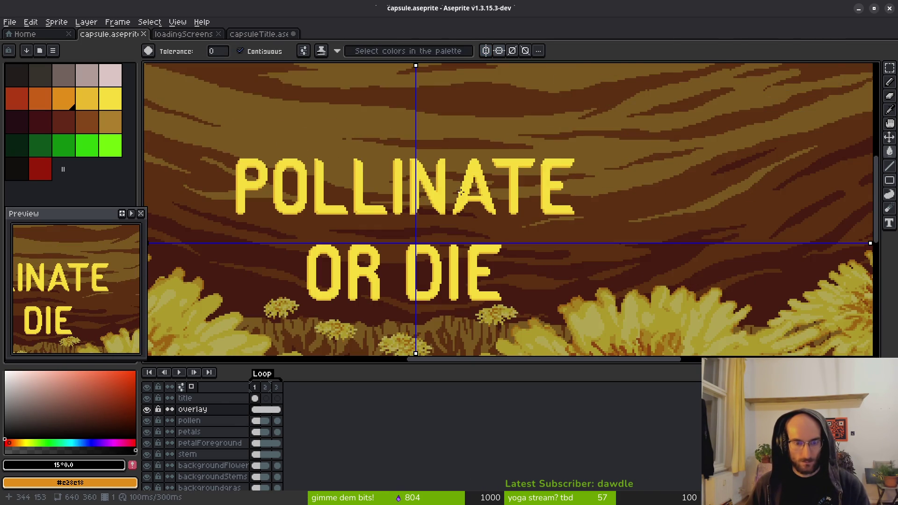
scroll(461, 191, down, 3)
key(m)
click(256, 398)
mouse_move(352, 143)
mouse_down()
mouse_move(546, 249)
mouse_move(545, 265)
mouse_up()
scroll(513, 249, up, 1)
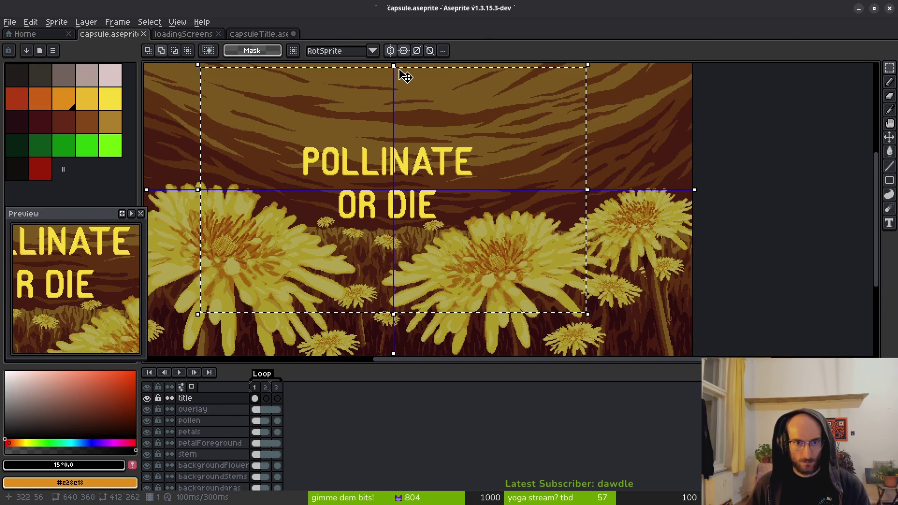
click(391, 51)
scroll(411, 181, up, 1)
scroll(411, 181, down, 3)
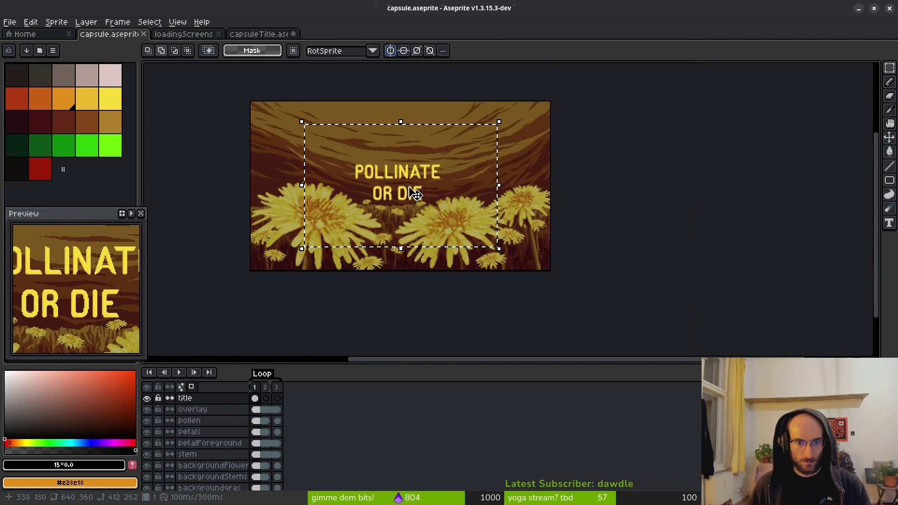
scroll(445, 215, up, 3)
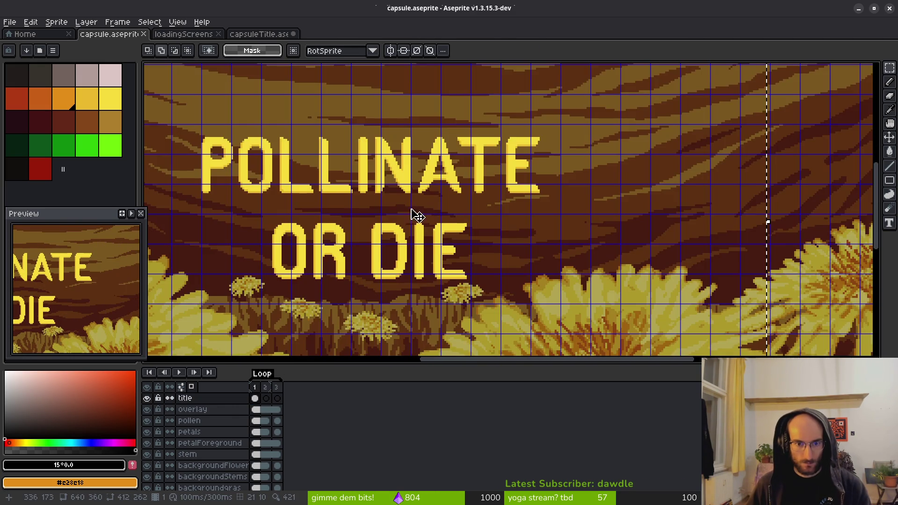
scroll(435, 229, down, 3)
key(ctrl+d)
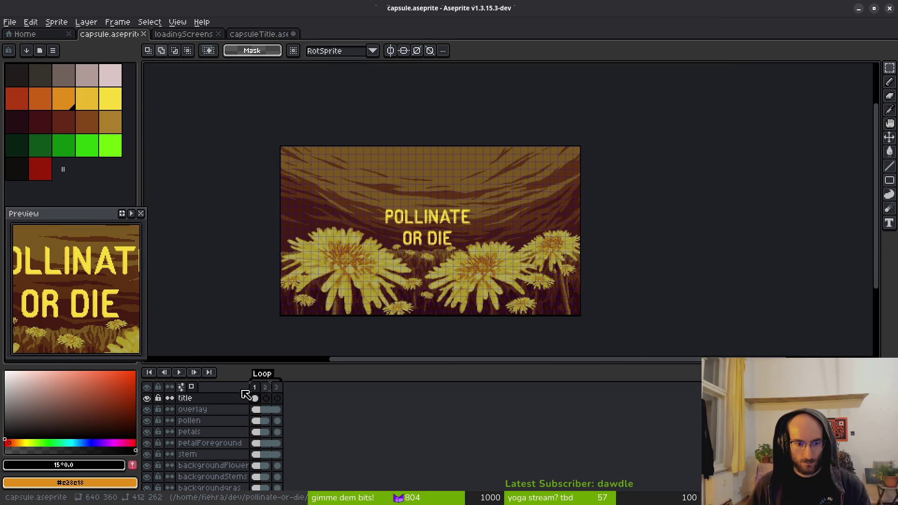
On the overlay layer, pick bright green, hide the pixel grid and enable vertical symmetry
scroll(221, 429, down, 2)
scroll(217, 408, up, 3)
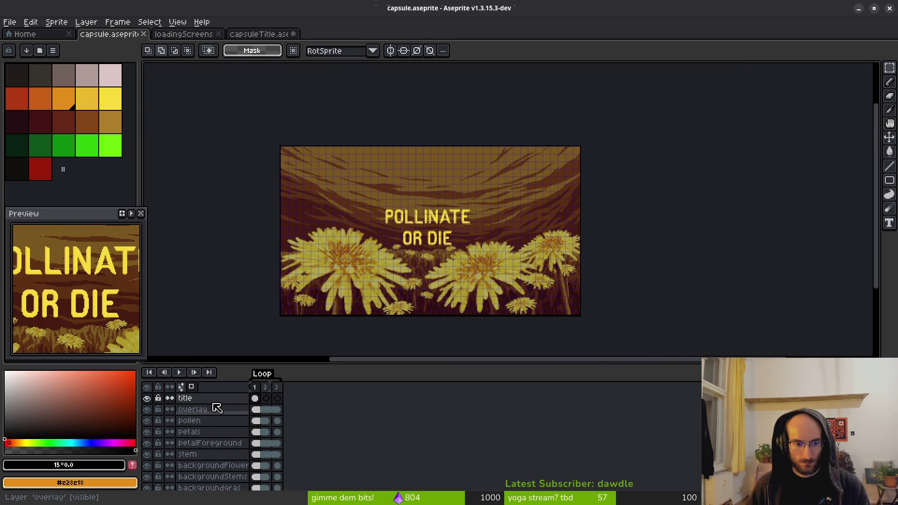
click(240, 411)
click(108, 149)
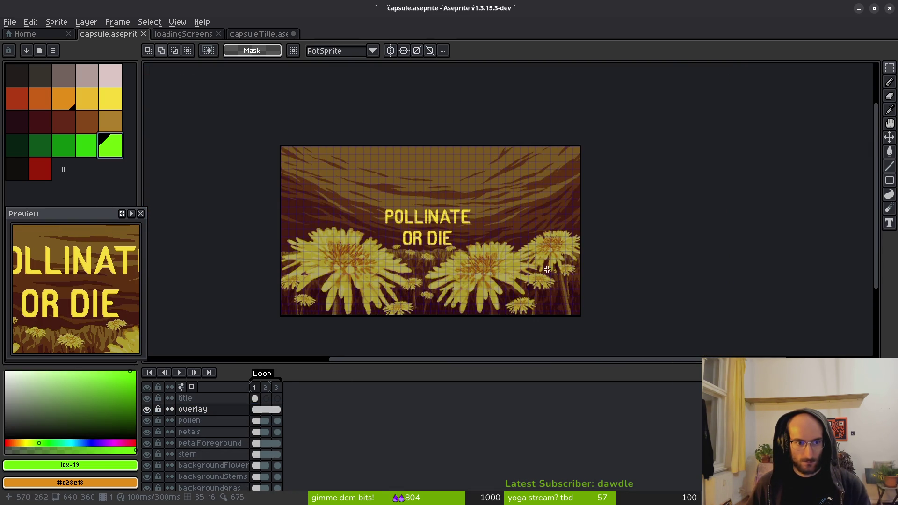
scroll(469, 209, up, 3)
key(ctrl+apostrophe)
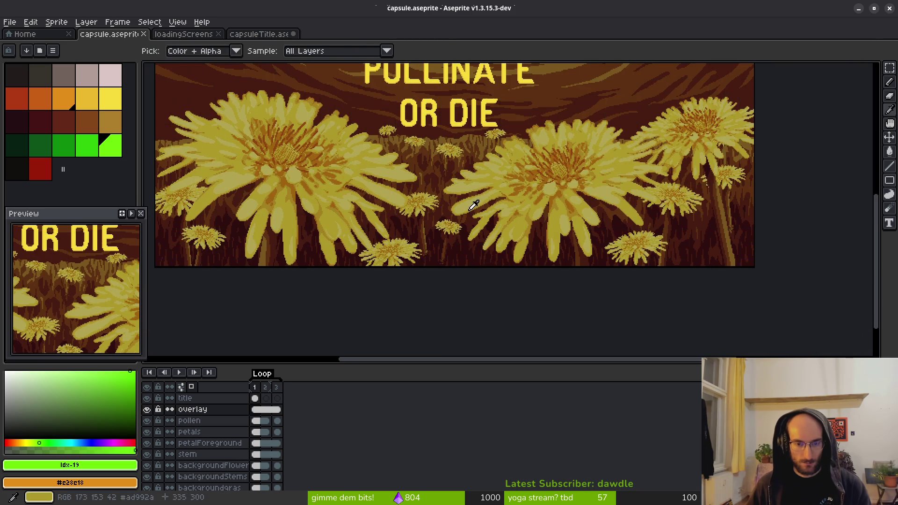
key(shift+s)
scroll(420, 154, down, 2)
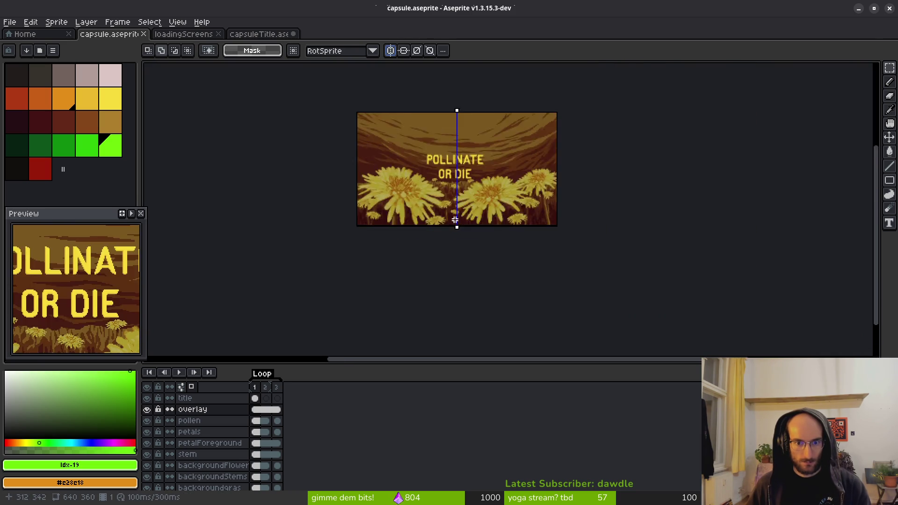
scroll(457, 230, up, 2)
Draw a one-pixel green vertical line along the symmetry axis from image bottom to top
key(b)
scroll(449, 229, up, 3)
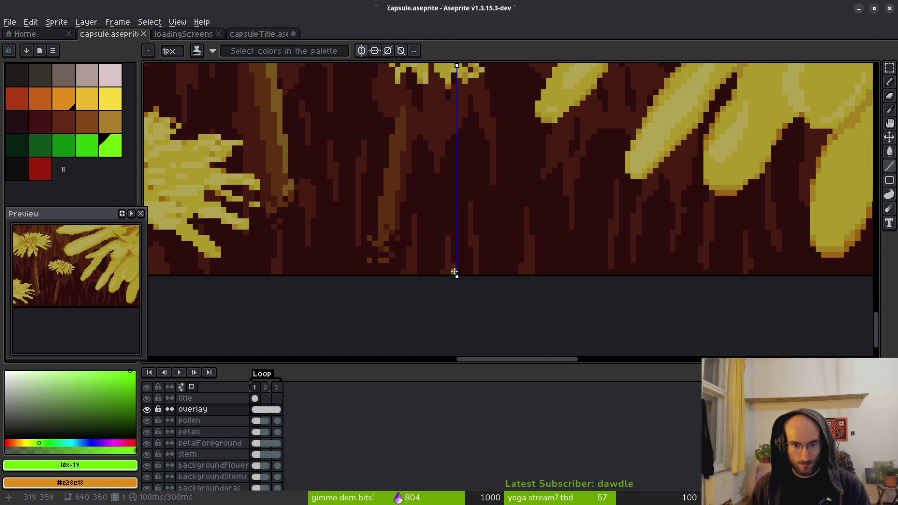
click(454, 272)
scroll(457, 211, down, 4)
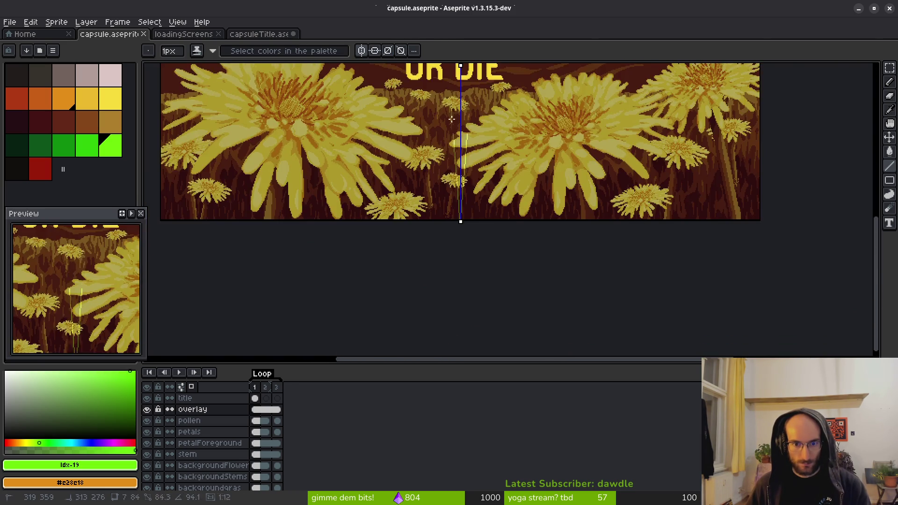
scroll(469, 145, up, 5)
scroll(458, 183, up, 4)
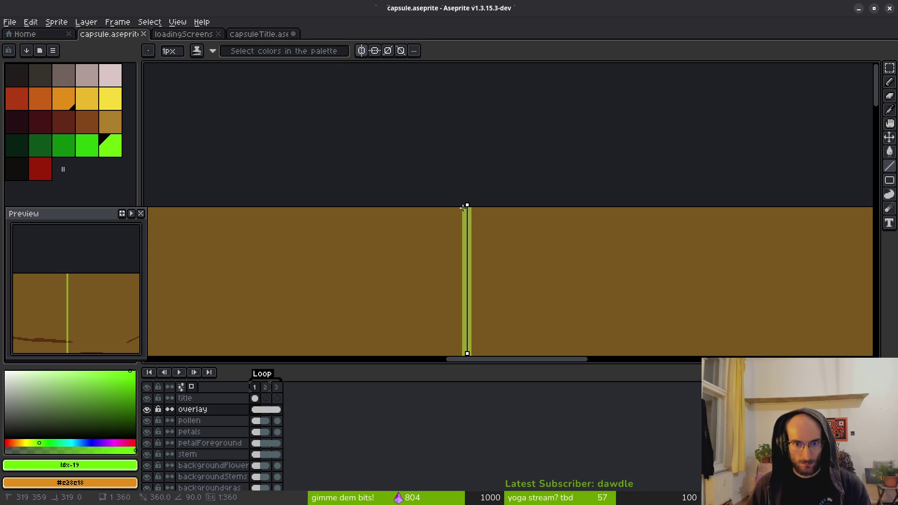
click(463, 207)
scroll(472, 168, down, 5)
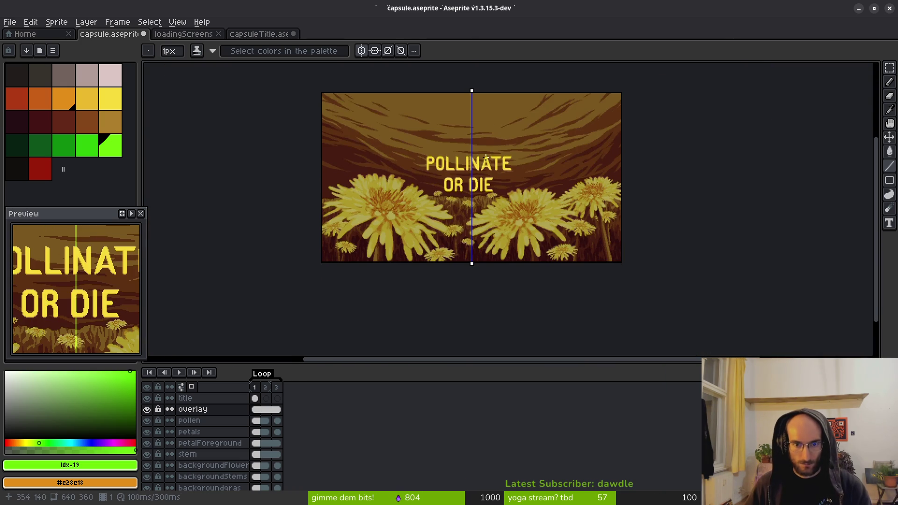
scroll(486, 158, up, 5)
scroll(463, 196, down, 2)
scroll(428, 227, down, 2)
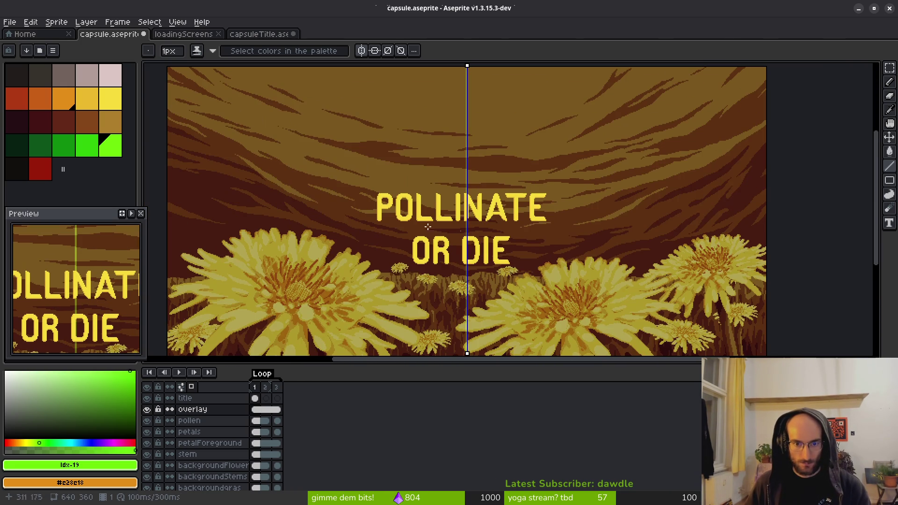
click(211, 397)
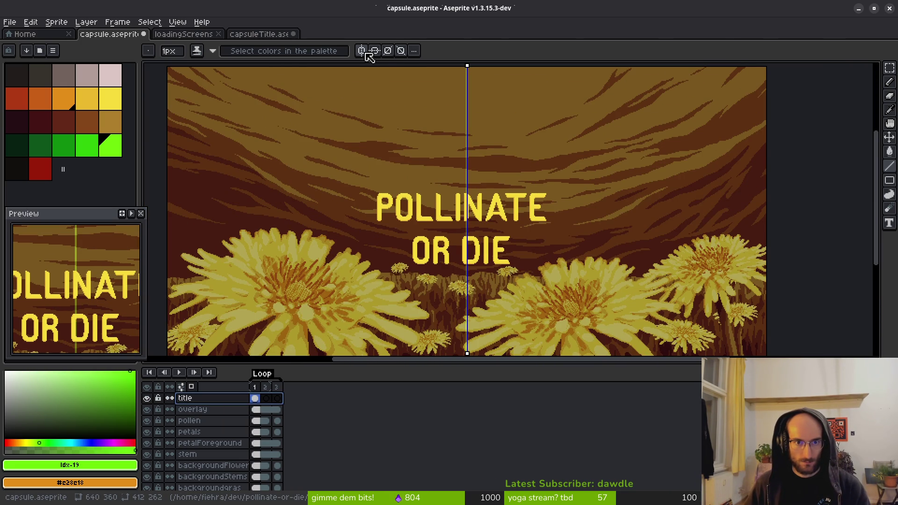
Marquee-select the title and nudge it 3 pixels right
scroll(454, 200, down, 1)
scroll(454, 200, up, 1)
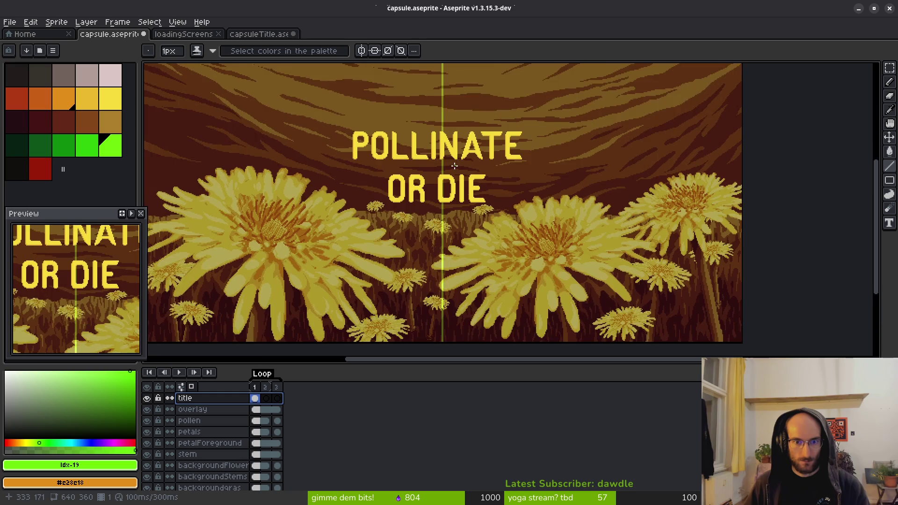
key(m)
drag(313, 116, 590, 266)
key(Right)
key(Right)
key(Right)
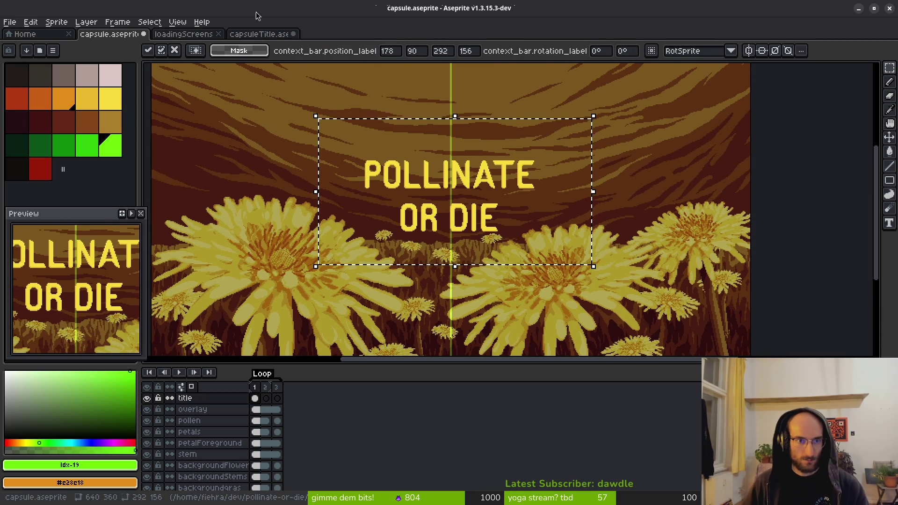
After checking the separate title sprite, nudge the title 1 more pixel right and commit
click(280, 37)
scroll(460, 251, up, 3)
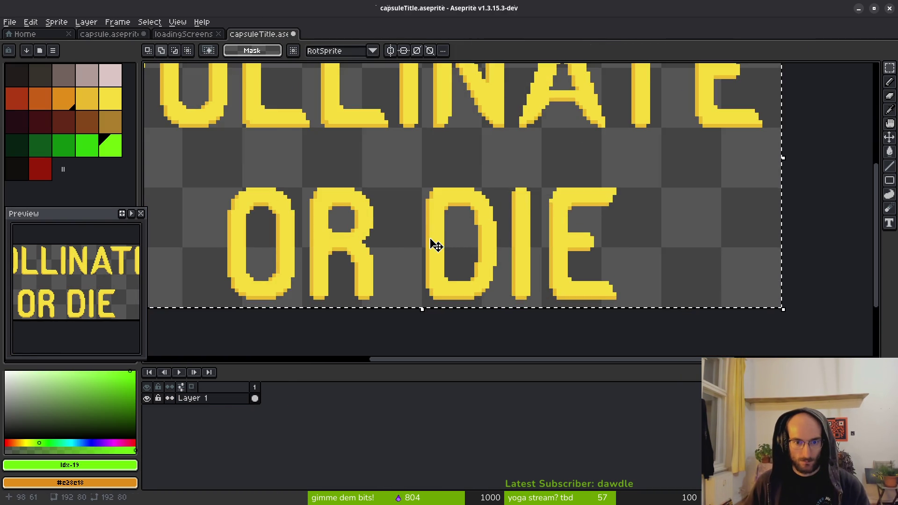
scroll(433, 235, down, 3)
key(ctrl+Tab)
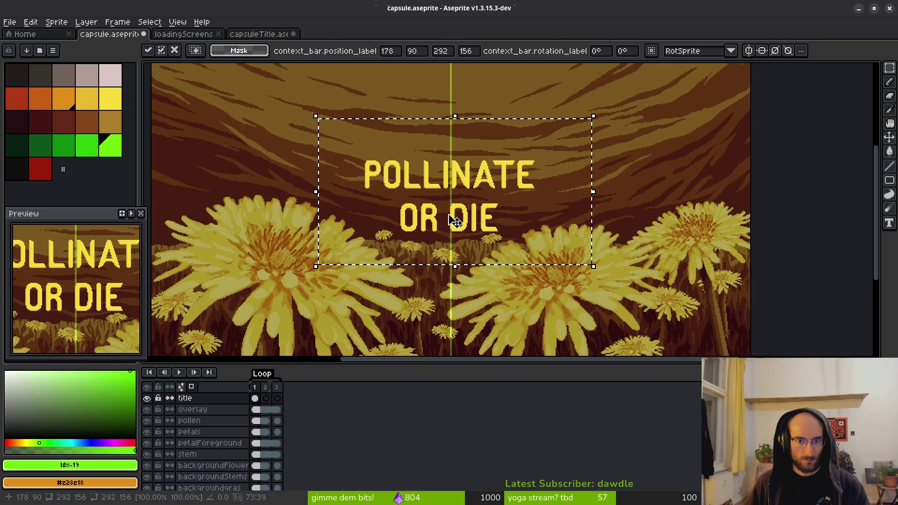
scroll(472, 248, up, 3)
key(Right)
key(Return)
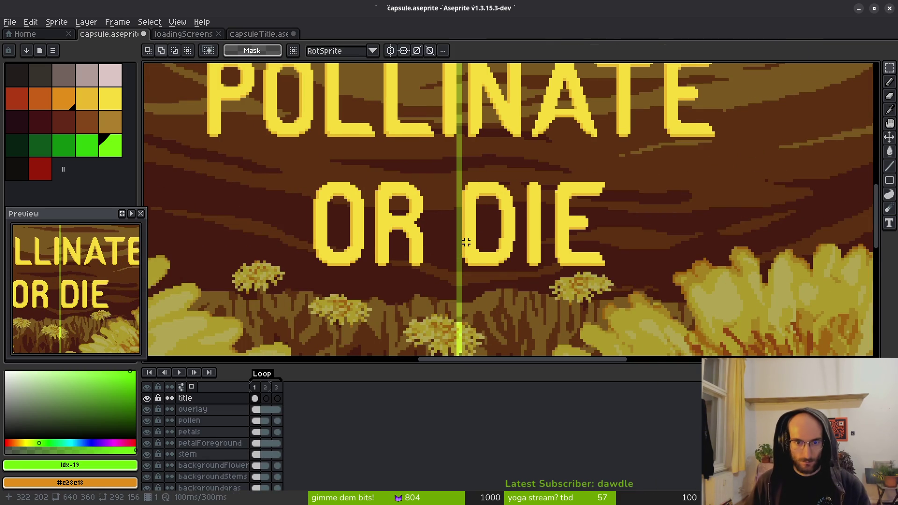
scroll(463, 200, down, 5)
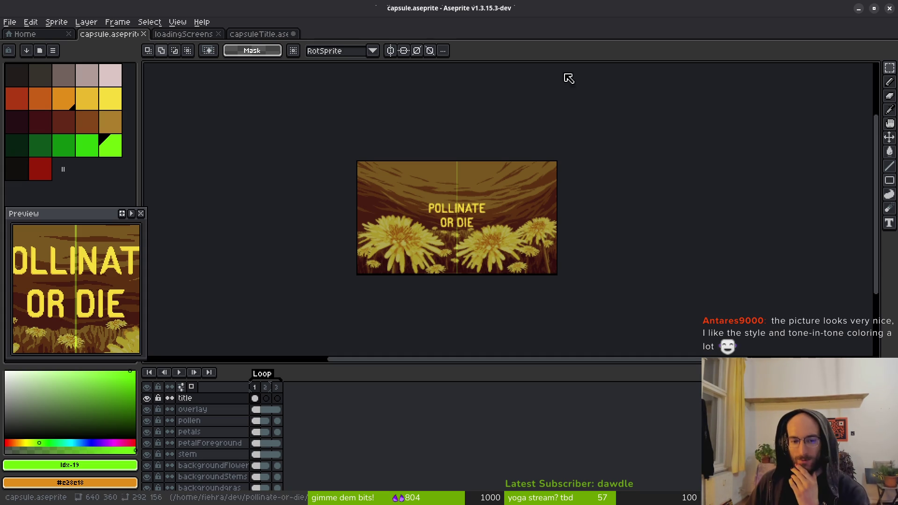
scroll(467, 239, up, 3)
scroll(447, 205, down, 2)
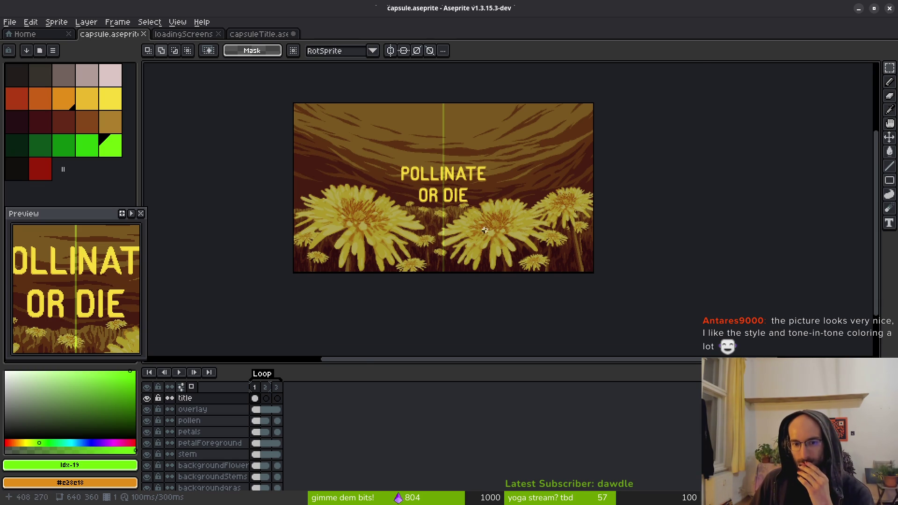
scroll(475, 200, up, 2)
drag(443, 198, 444, 217)
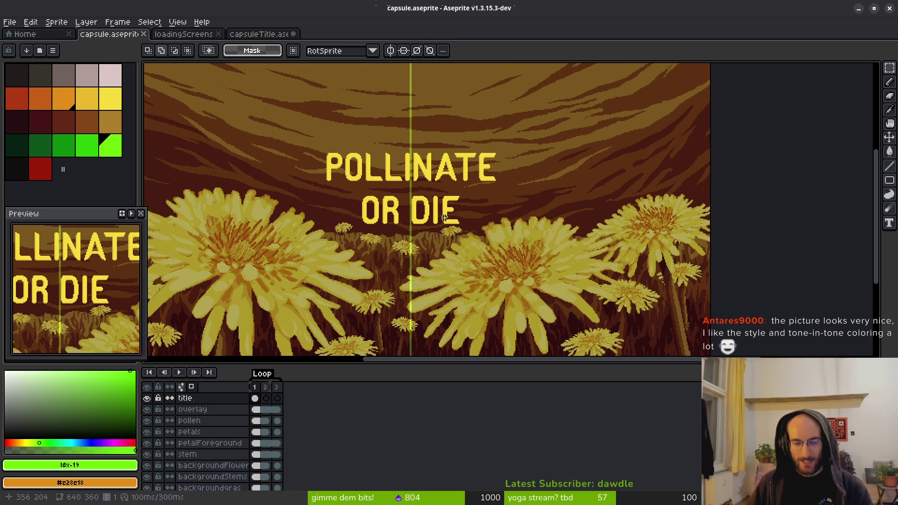
scroll(381, 298, down, 3)
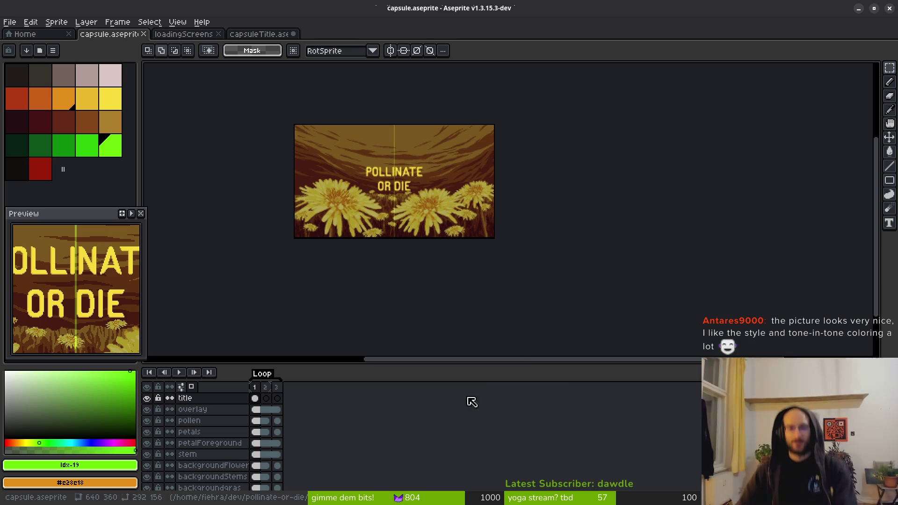
Clear the overlay cels in frames 1, 2 and 3, removing the green guide and yellow tint
scroll(457, 271, up, 3)
scroll(457, 271, down, 2)
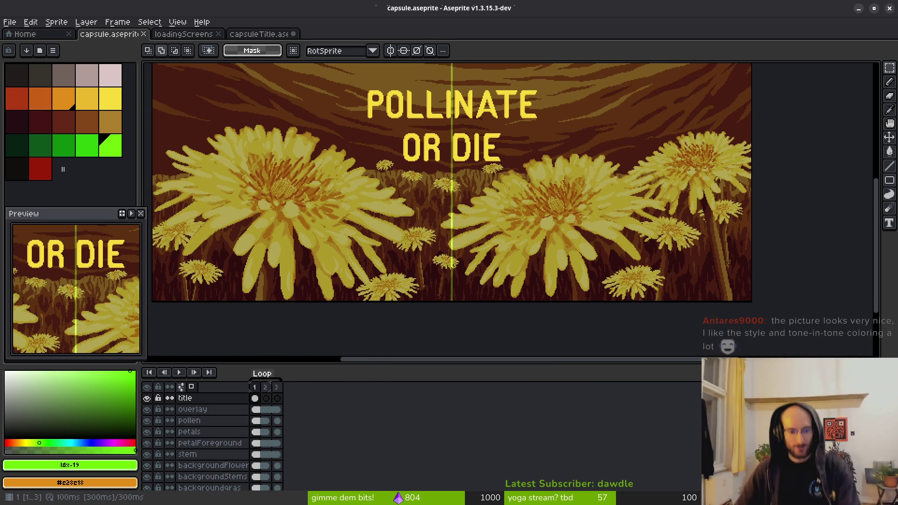
click(261, 412)
key(Delete)
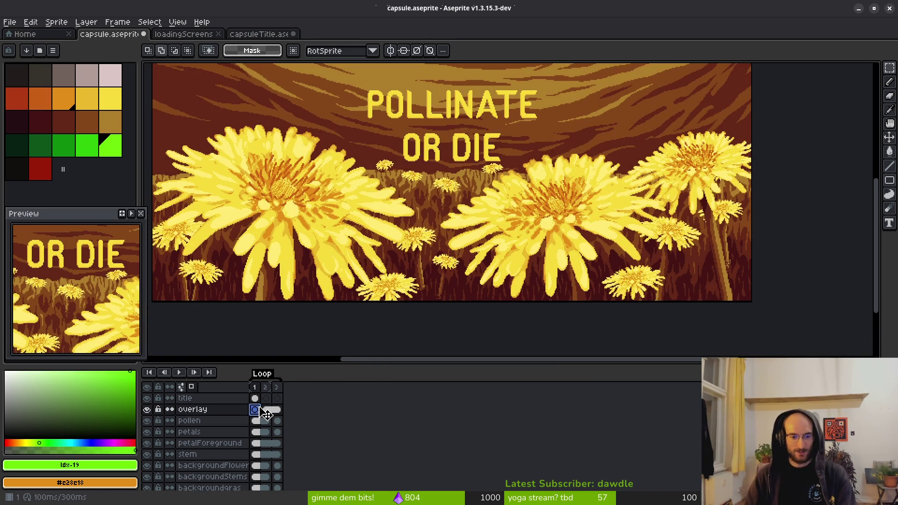
click(266, 410)
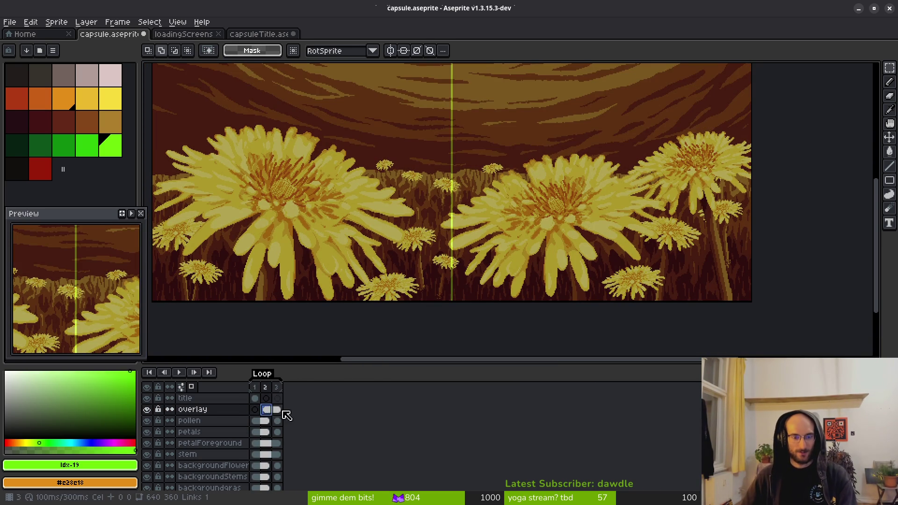
key(Delete)
click(277, 410)
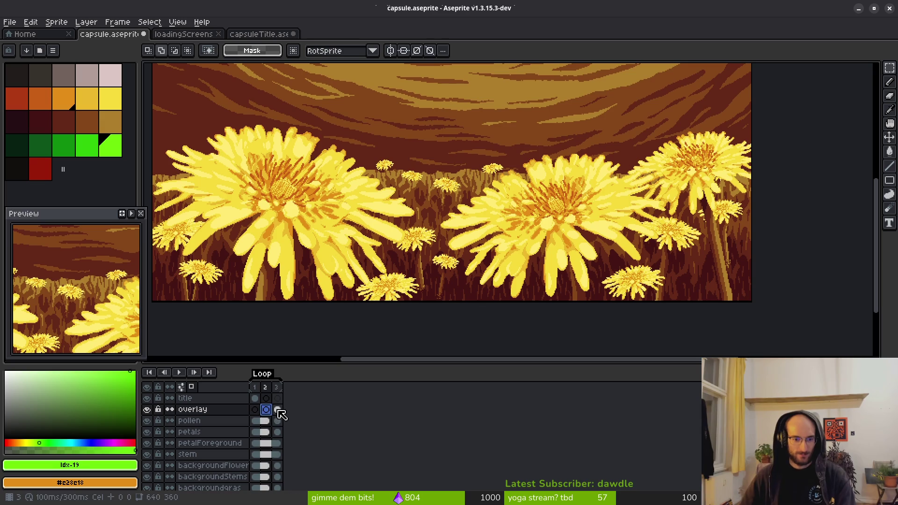
key(Delete)
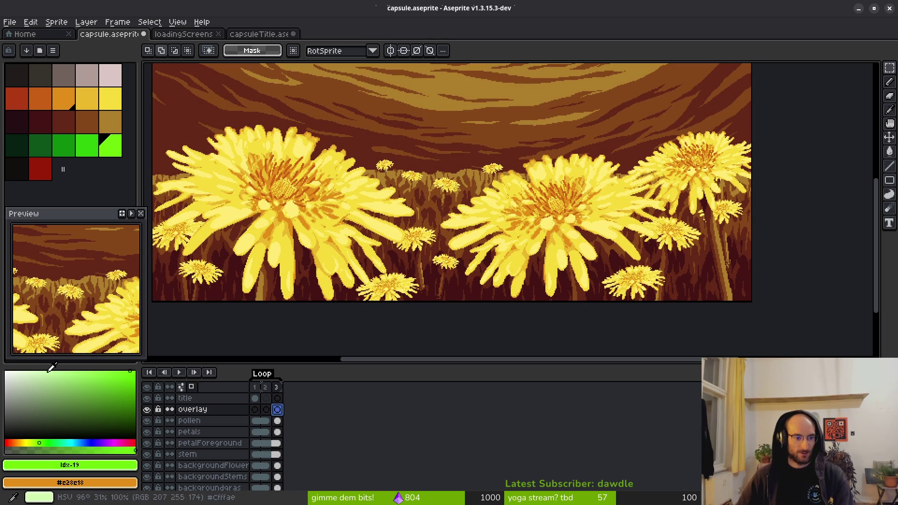
Set the foreground colour to black and link overlay cels 1–3
click(5, 438)
key(w)
scroll(449, 280, down, 5)
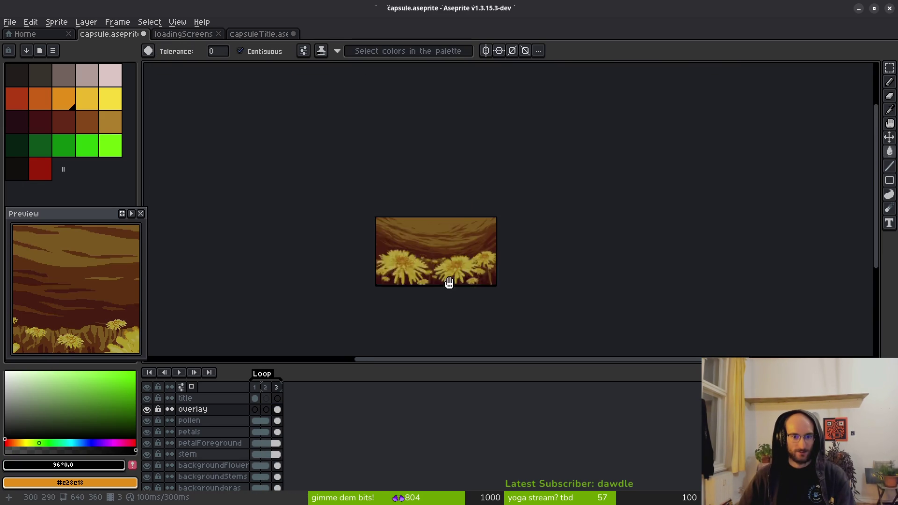
click(255, 409)
shift+click(277, 409)
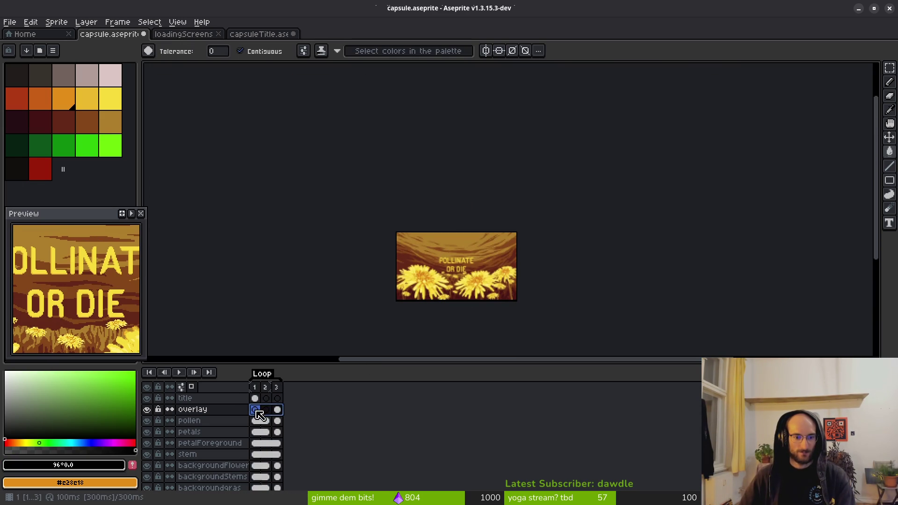
right_click(280, 409)
click(324, 450)
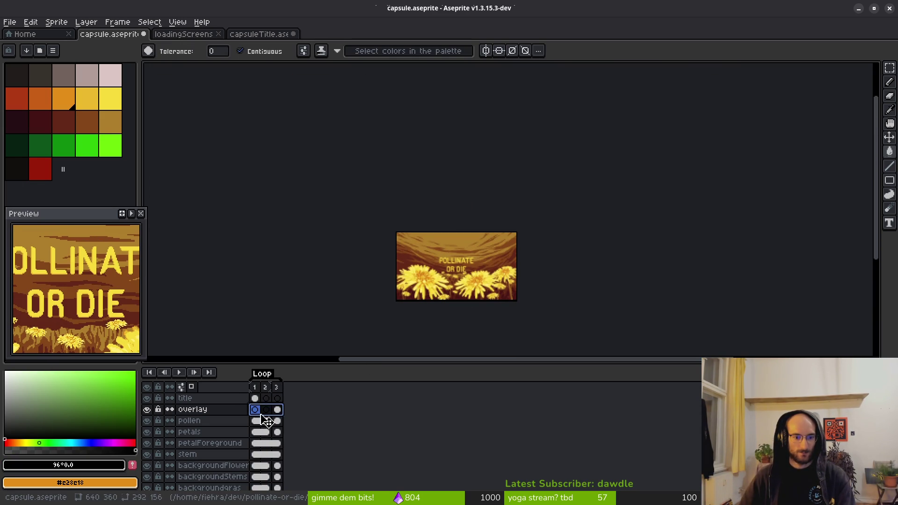
Relink overlay cels 1–3 into one shared cel and save the file
click(278, 409)
key(ctrl+z)
key(ctrl+y)
right_click(279, 415)
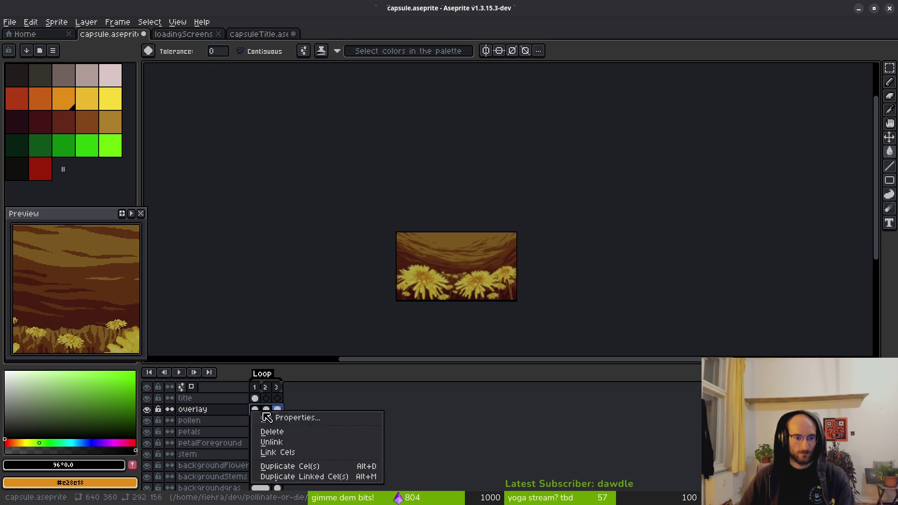
click(289, 451)
key(ctrl+s)
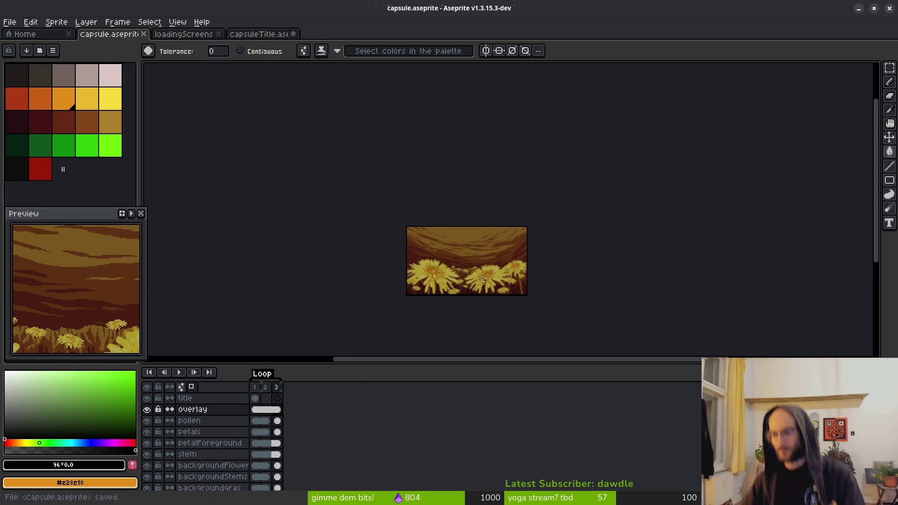
scroll(486, 303, up, 3)
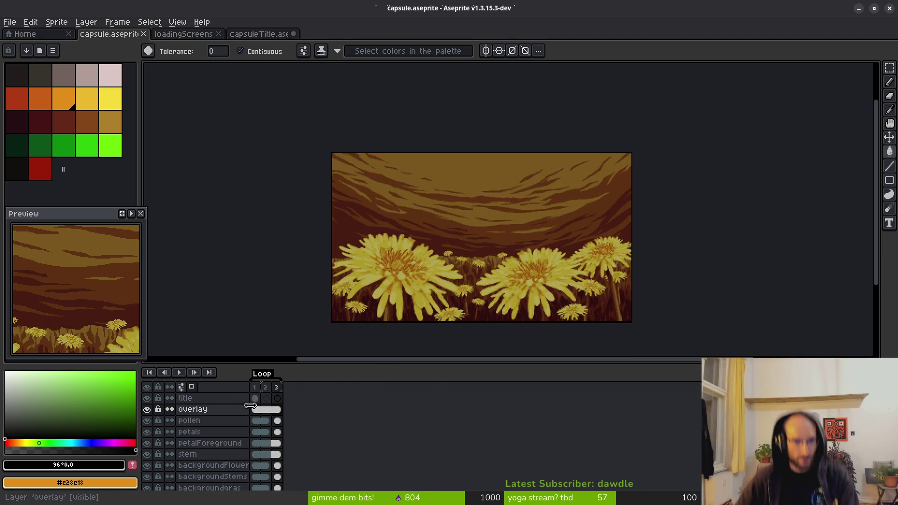
Show frame 1 of the POLLINATE OR DIE title, zoom to inspect it, and save capsule.aseprite
click(255, 399)
scroll(436, 191, up, 3)
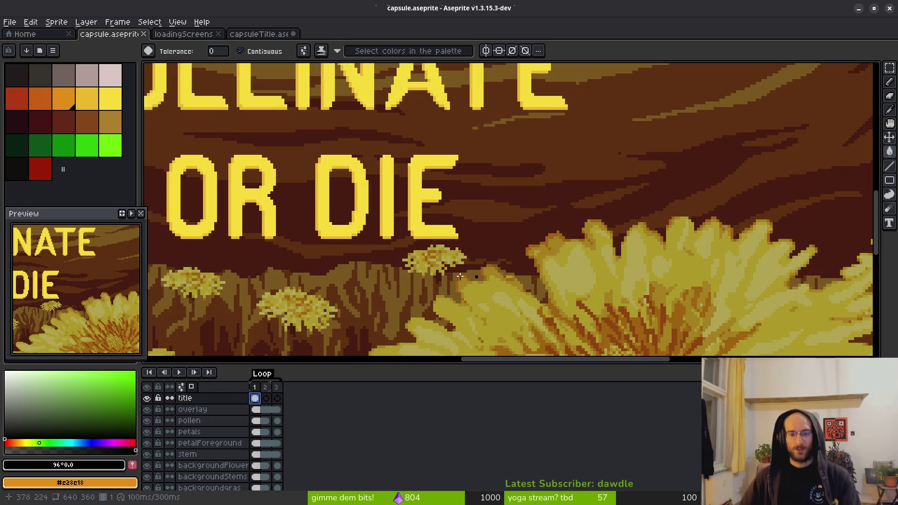
scroll(436, 191, up, 2)
scroll(435, 192, down, 4)
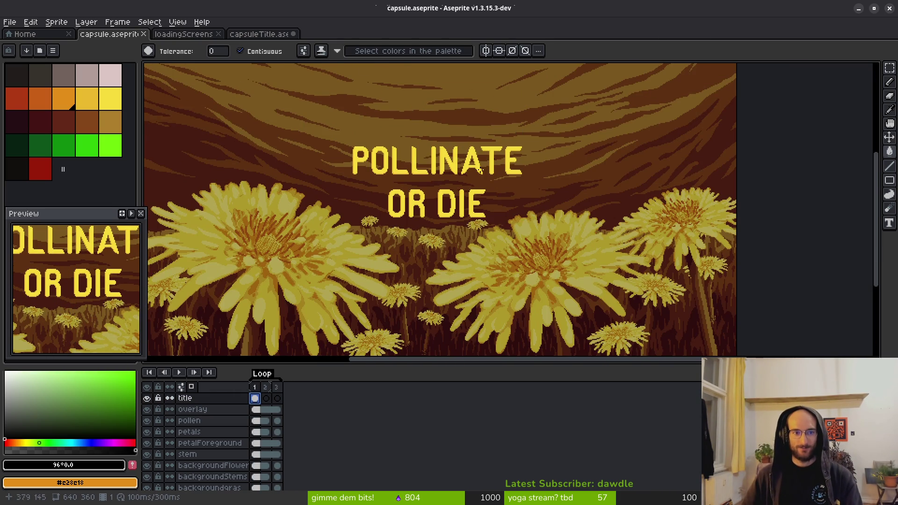
scroll(485, 200, down, 4)
scroll(485, 199, up, 2)
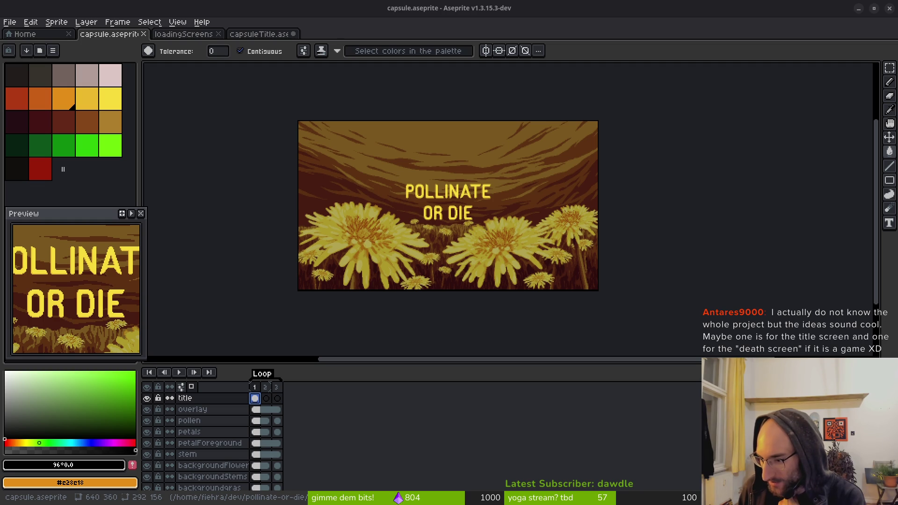
scroll(517, 252, down, 1)
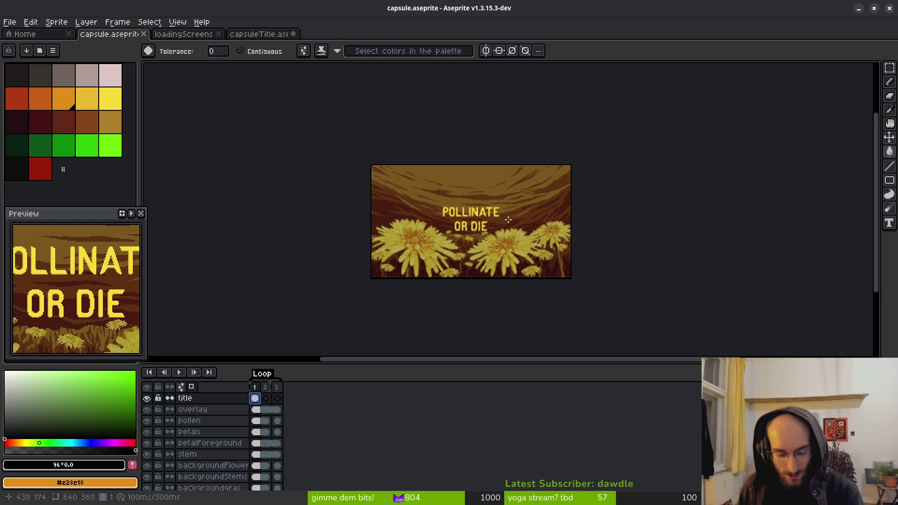
key(ctrl+s)
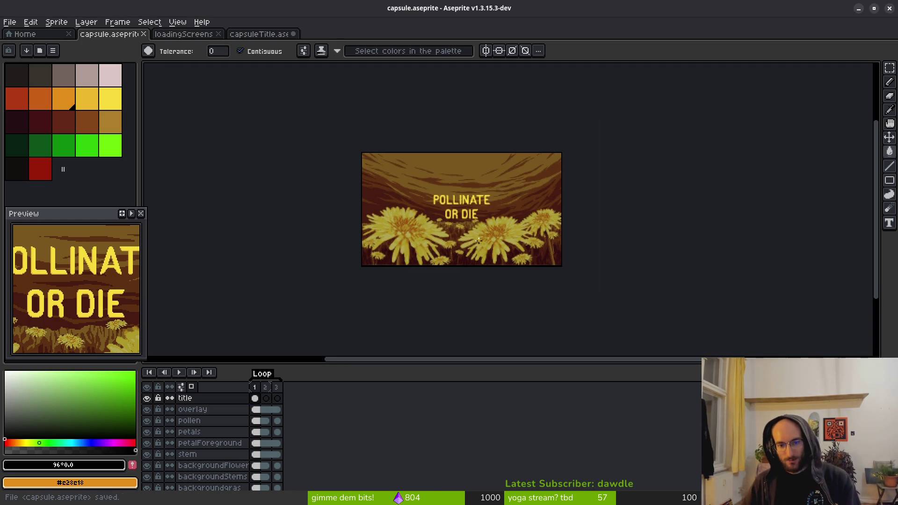
key(i)
key(super)
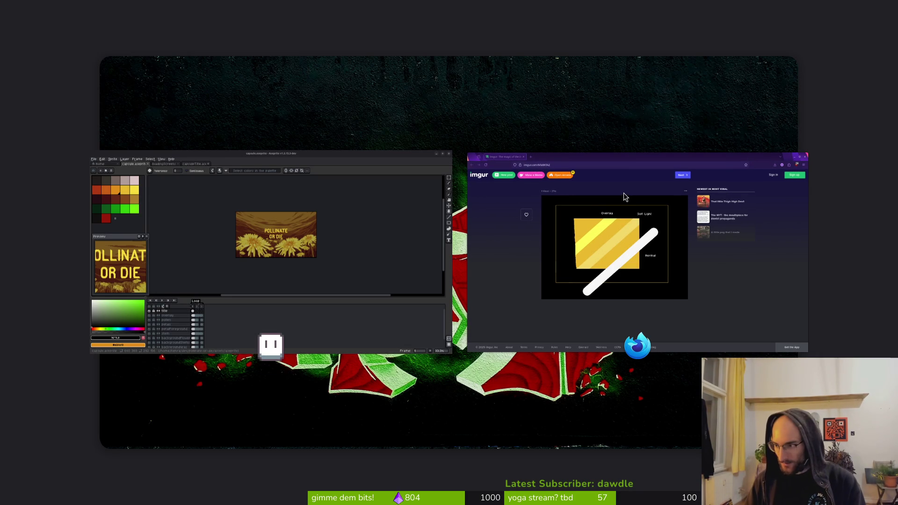
Launch Godot, switch to its editor and run the game to view its main menu
key(super)
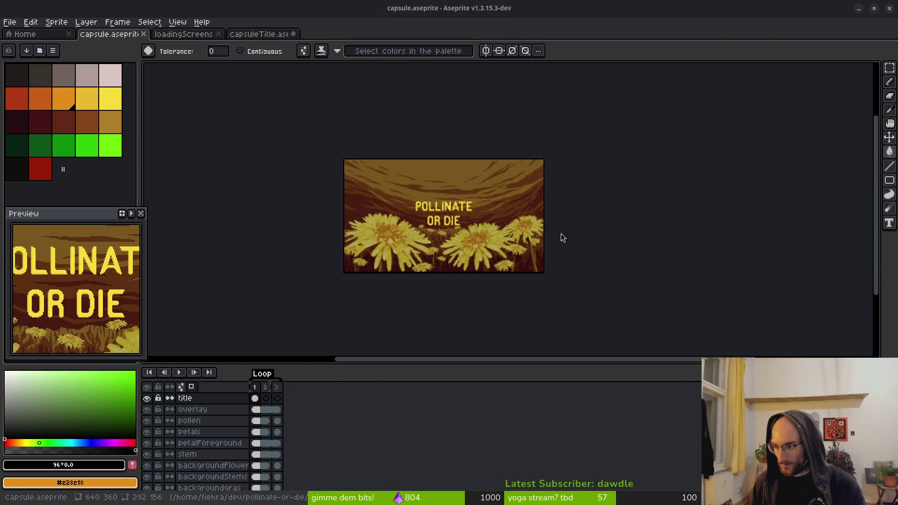
key(alt+Tab)
click(737, 30)
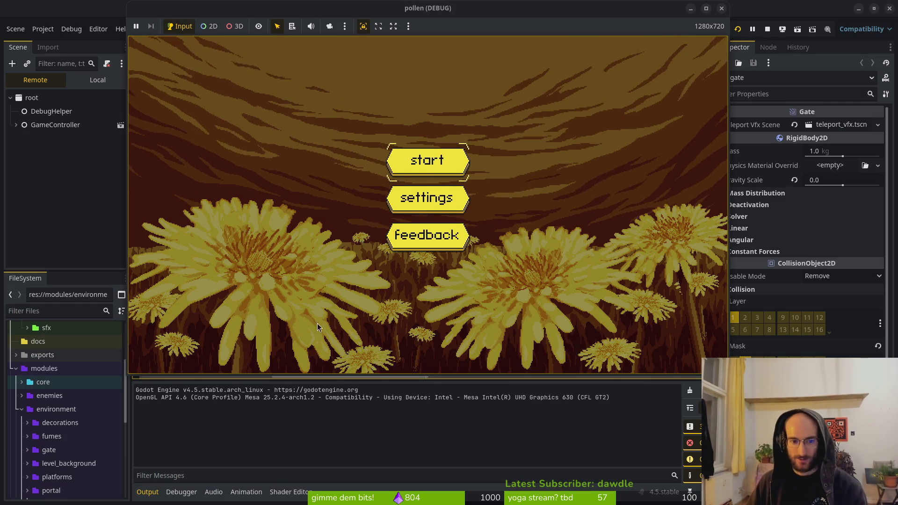
In the running game, open Settings, return to the main menu, then stop the game
key(Return)
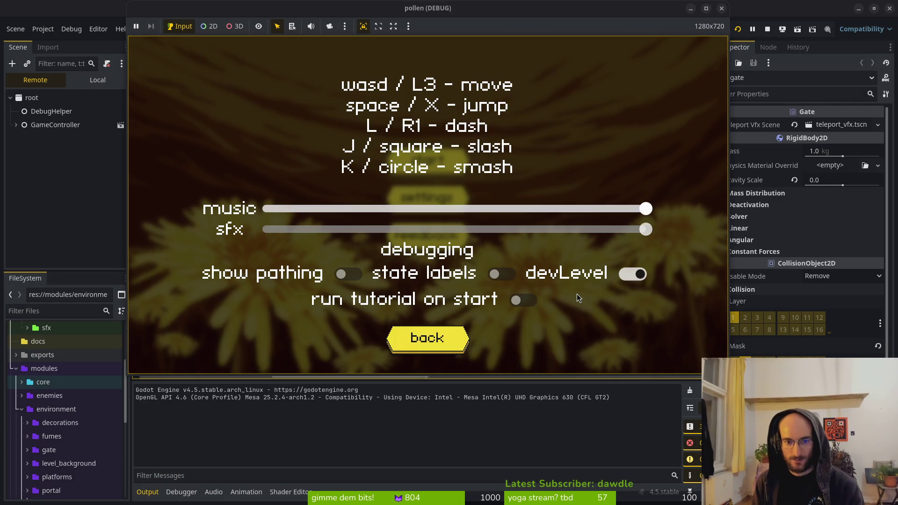
key(Tab)
key(Tab)
key(Tab)
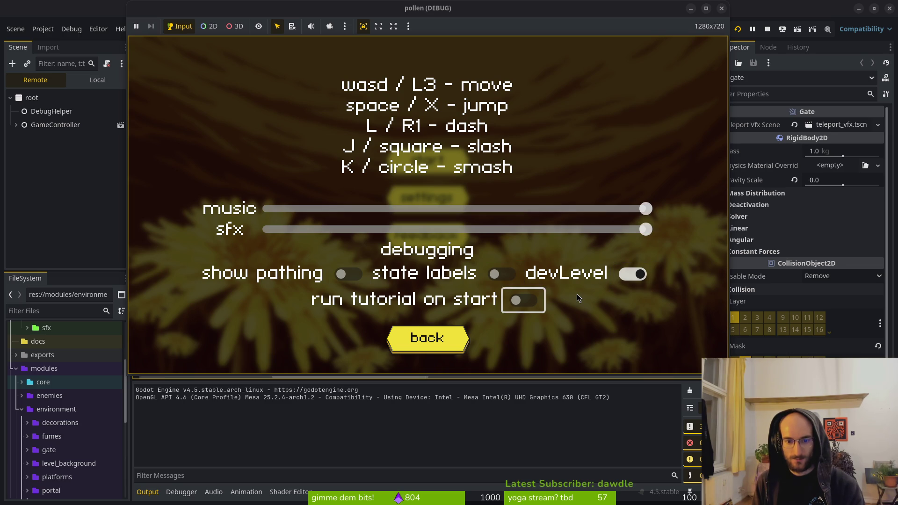
key(Return)
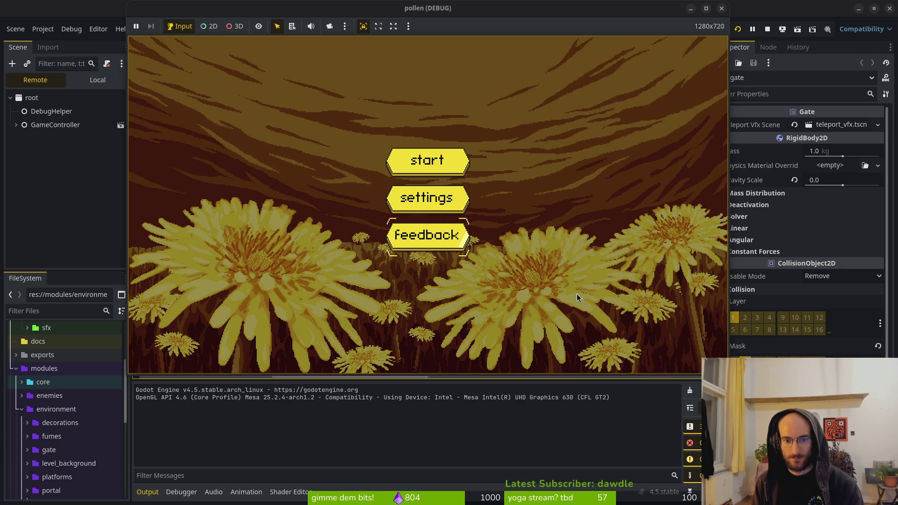
key(Tab)
key(Tab)
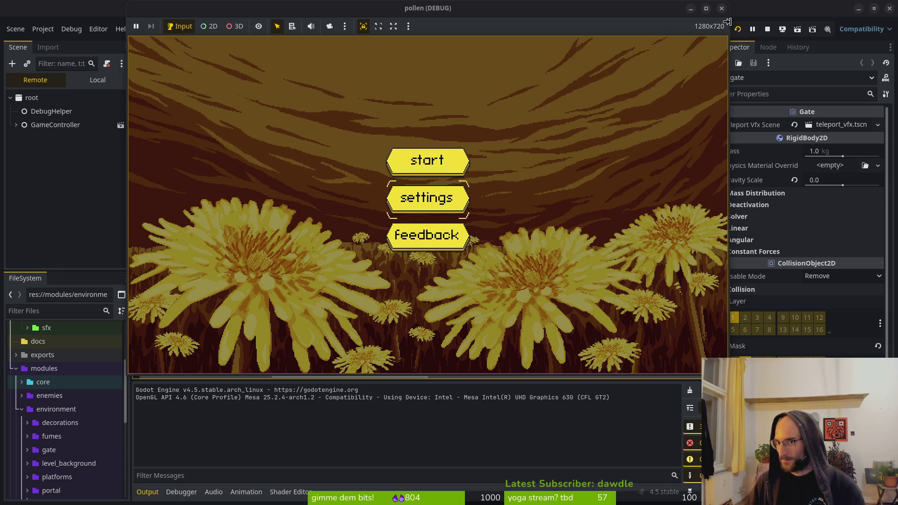
click(766, 31)
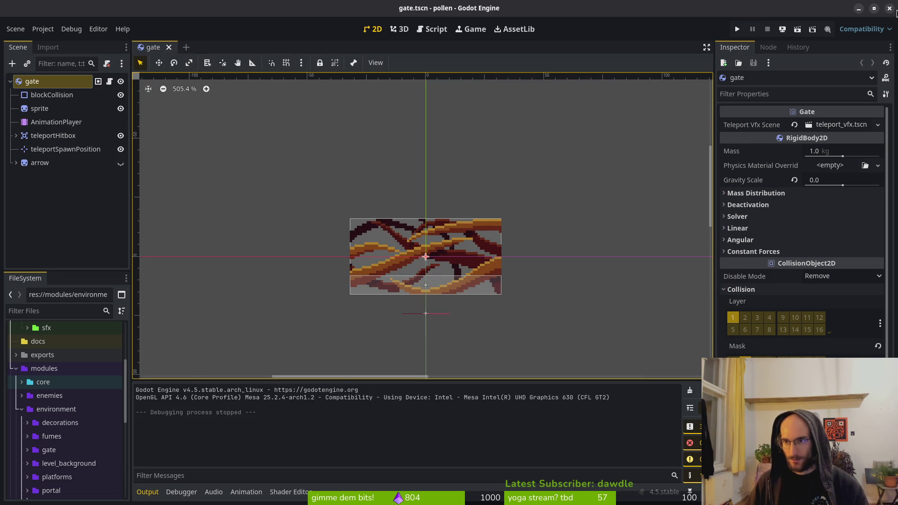
Close the Godot editor, move the Aseprite and browser windows aside, and switch to System Monitor
click(890, 8)
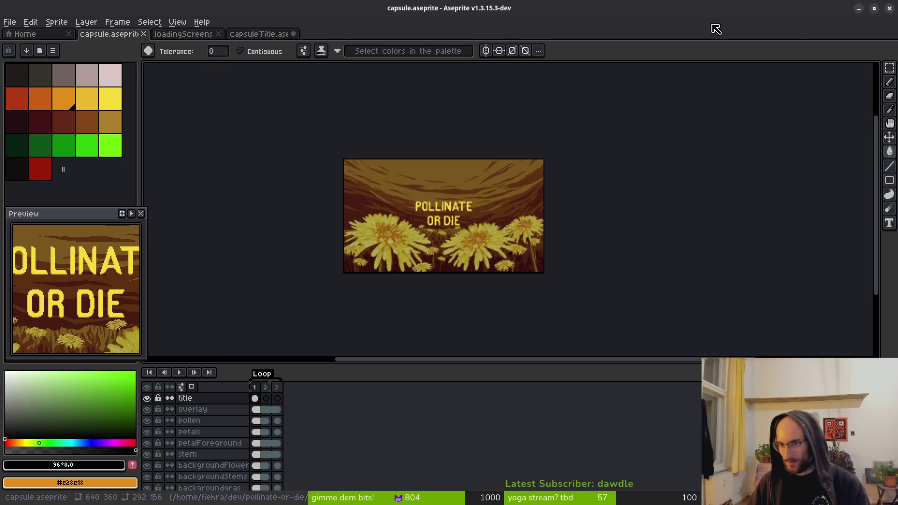
drag(734, 10, 733, 158)
mouse_move(579, 49)
mouse_down()
mouse_move(500, 419)
mouse_move(501, 214)
mouse_up()
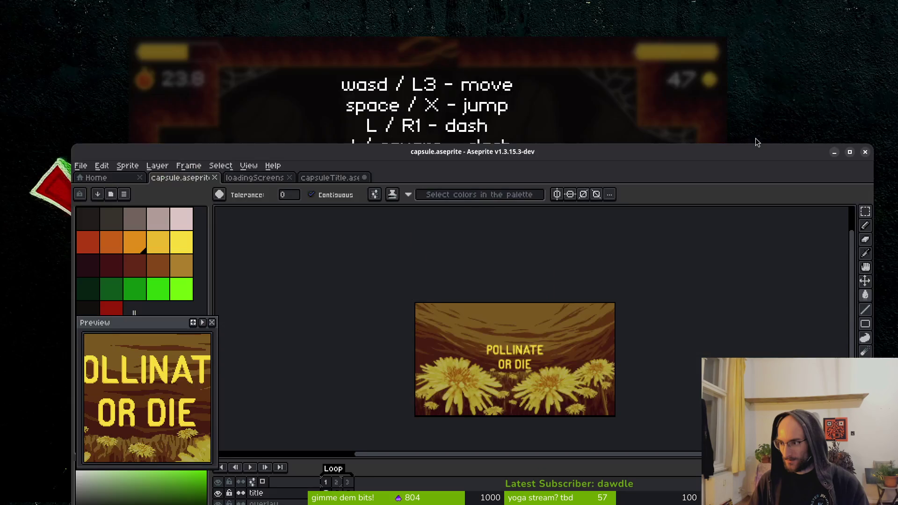
key(super)
key(super)
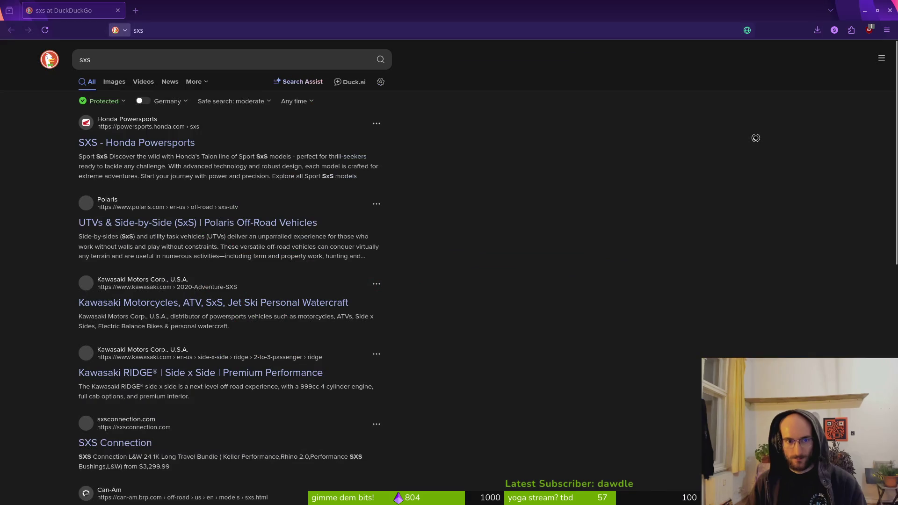
key(alt+Tab)
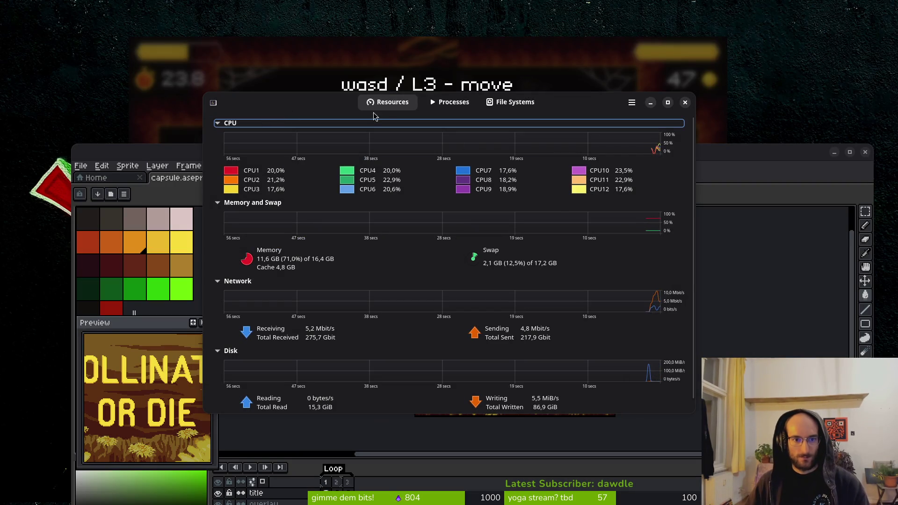
End the godot process from the Processes list
click(447, 102)
click(225, 286)
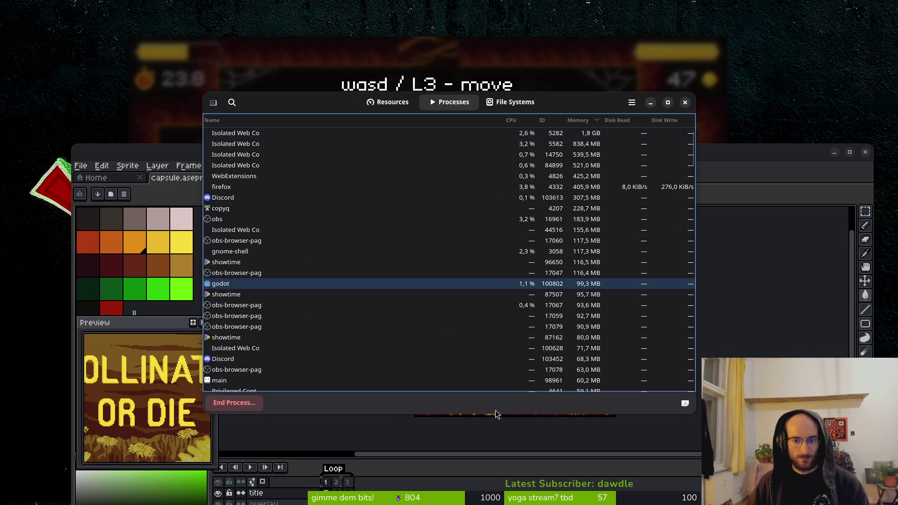
click(234, 402)
click(491, 281)
Close System Monitor and maximise the Aseprite window again
click(684, 102)
mouse_move(678, 152)
mouse_down()
mouse_move(675, 69)
mouse_move(663, 47)
mouse_up()
double_click(663, 47)
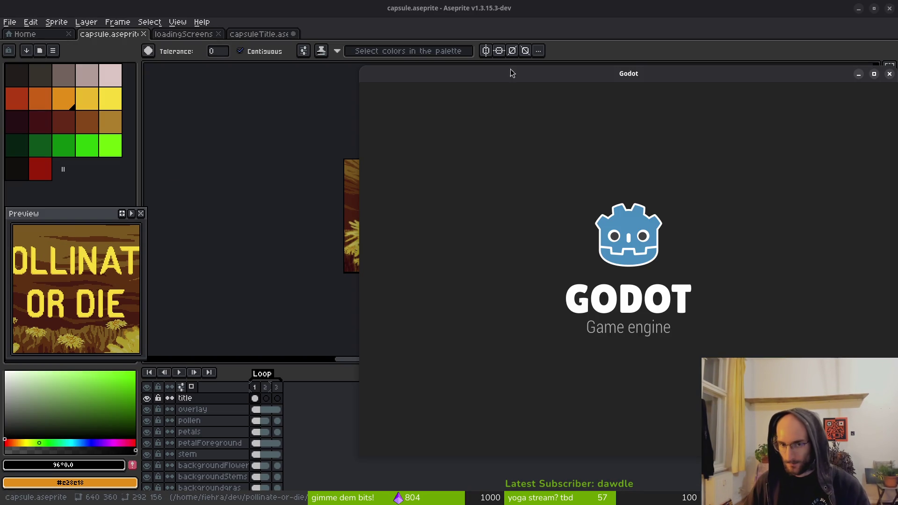
scroll(477, 229, up, 2)
scroll(477, 229, down, 2)
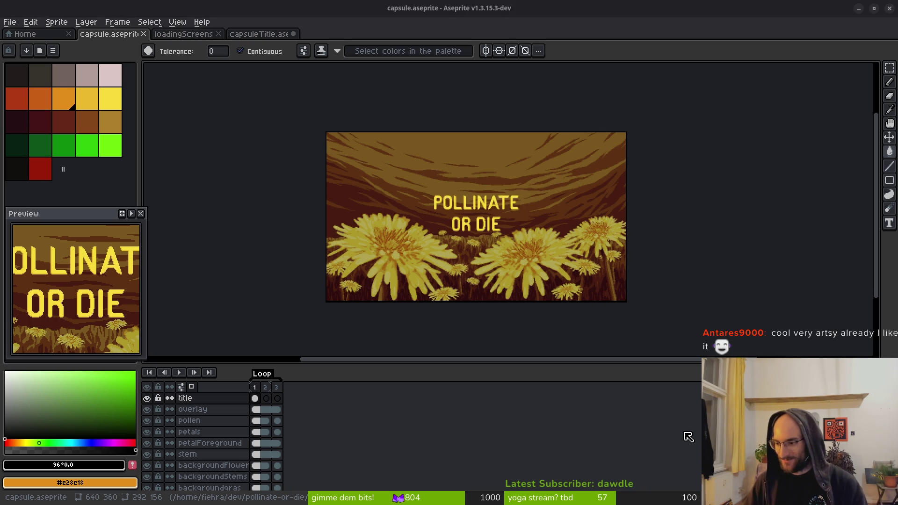
scroll(625, 260, left, 1)
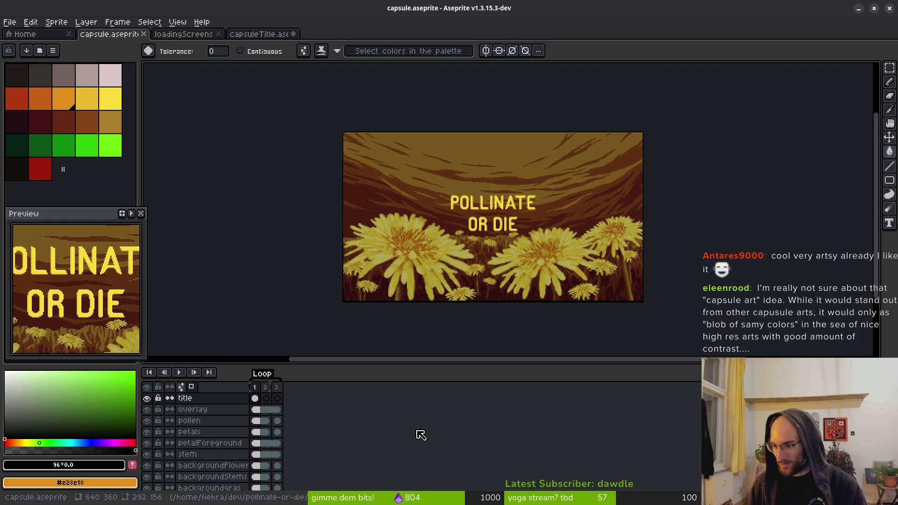
scroll(502, 253, down, 1)
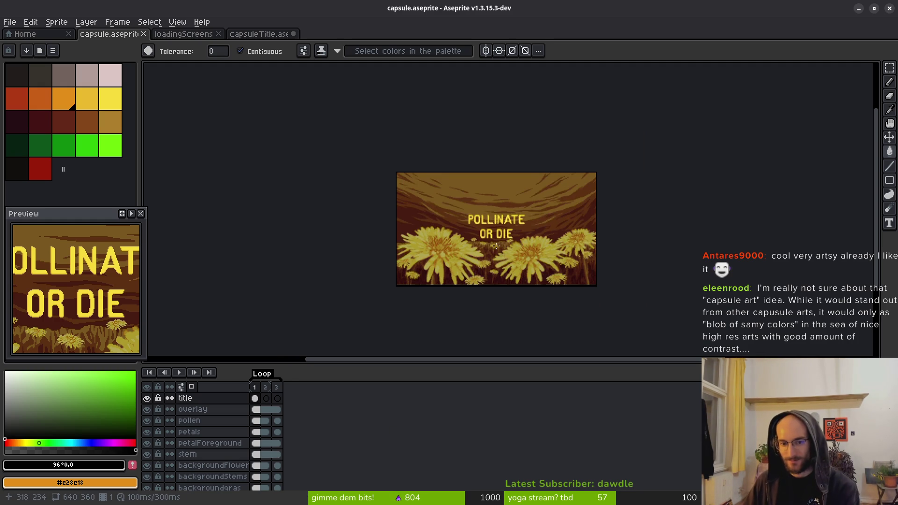
scroll(500, 252, up, 2)
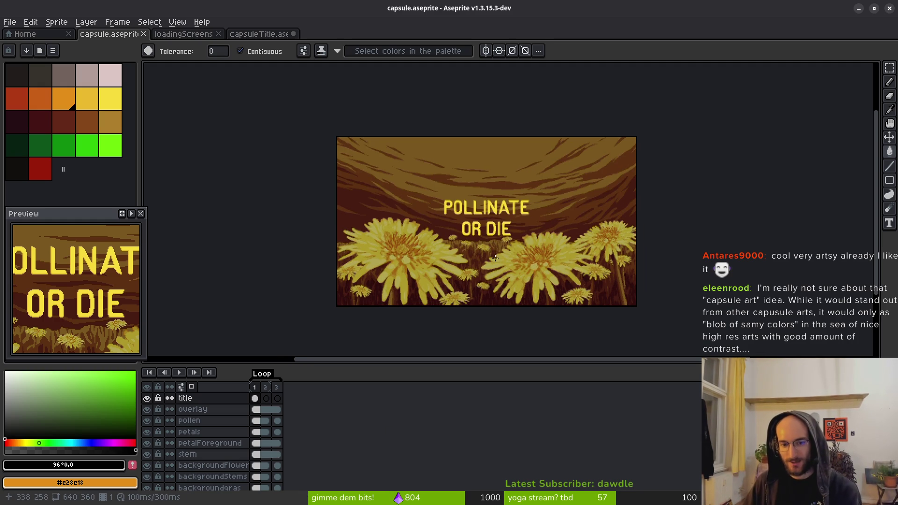
mouse_move(423, 259)
mouse_down()
mouse_move(467, 247)
mouse_move(435, 246)
mouse_up()
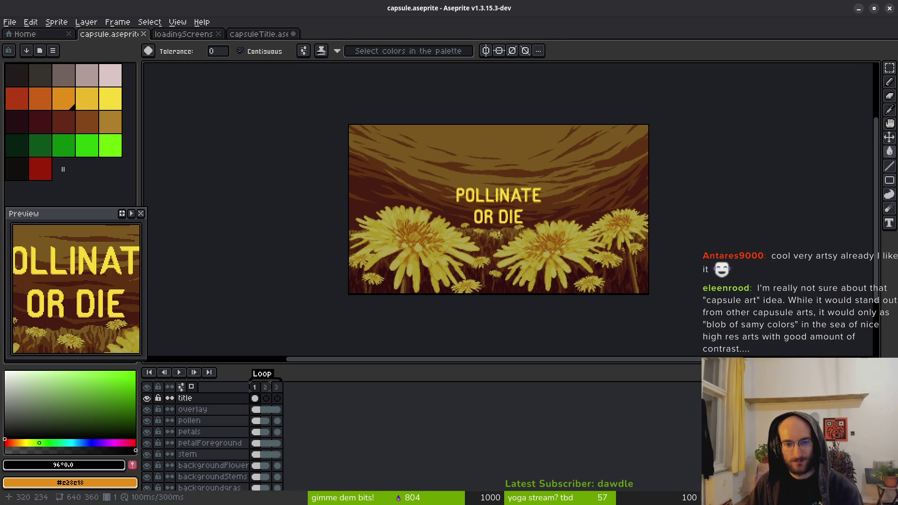
scroll(527, 231, up, 1)
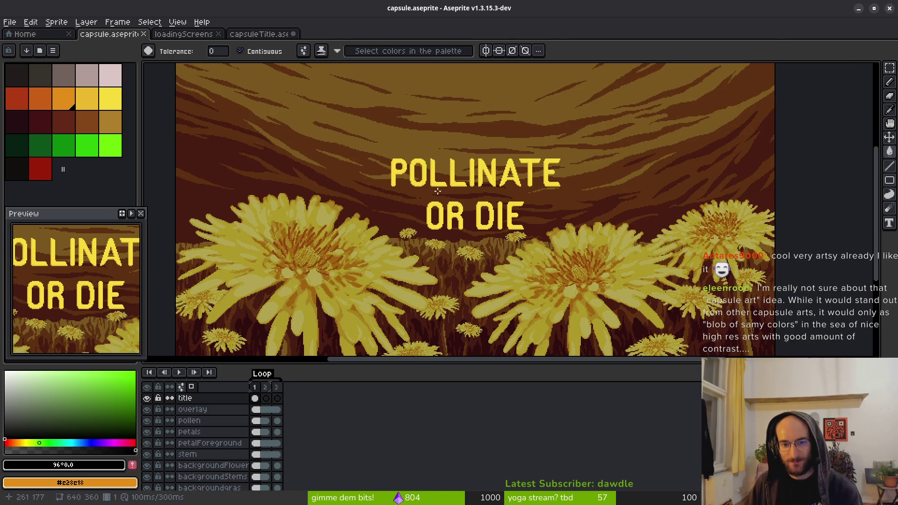
scroll(538, 180, down, 2)
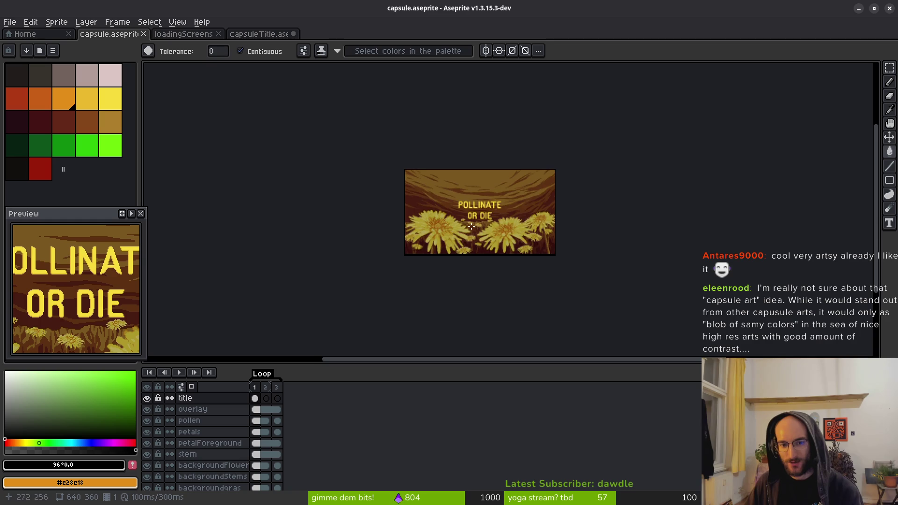
scroll(471, 226, up, 1)
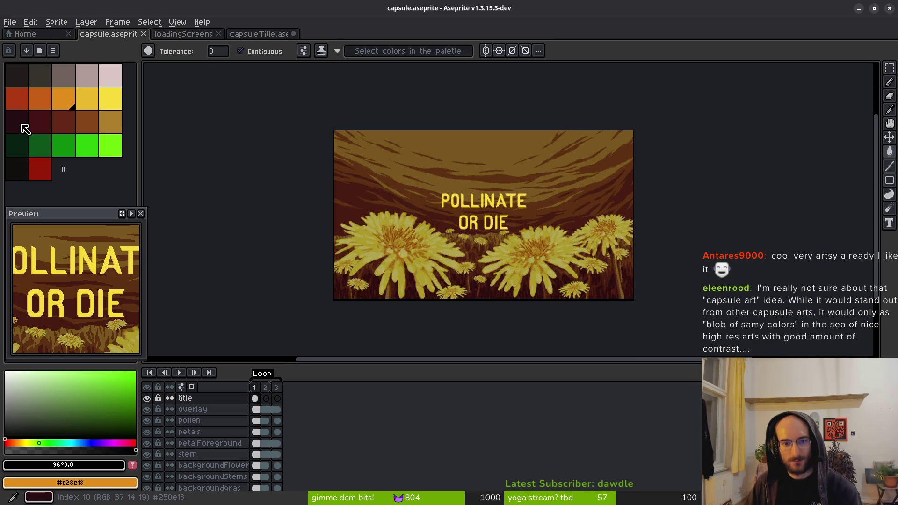
scroll(491, 177, up, 3)
scroll(508, 192, down, 2)
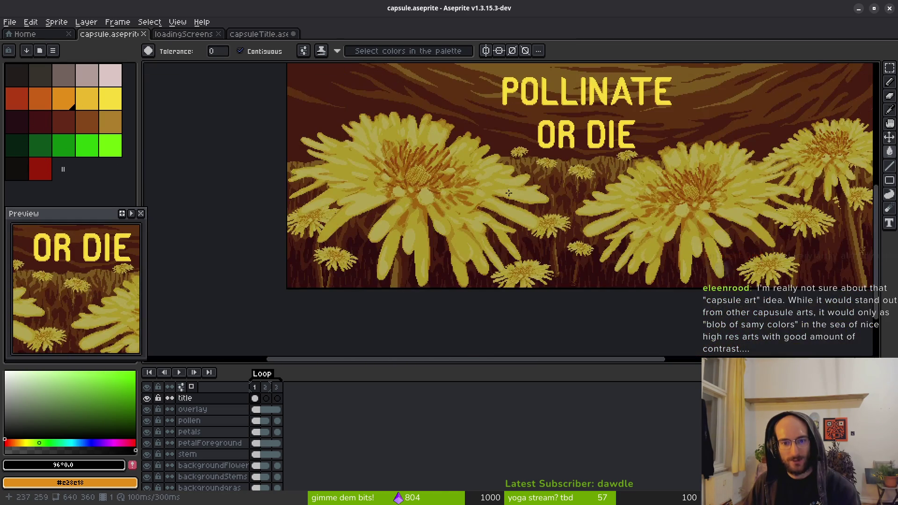
click(17, 124)
Hide the title and overlay layers and select the backgroundgras layer
scroll(529, 290, up, 5)
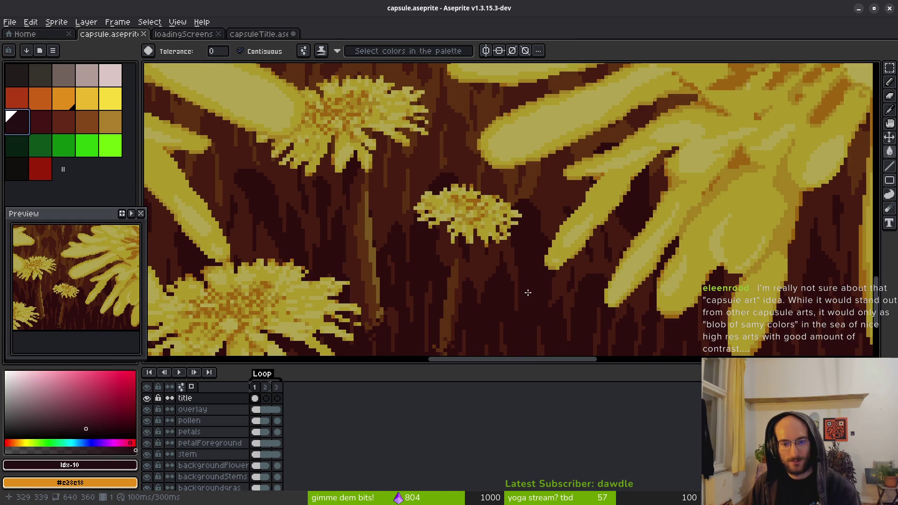
scroll(530, 290, up, 3)
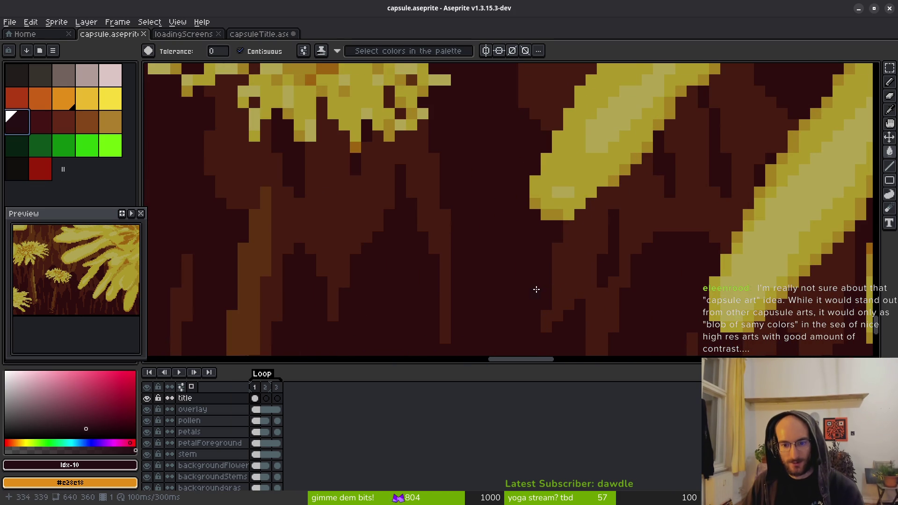
click(147, 398)
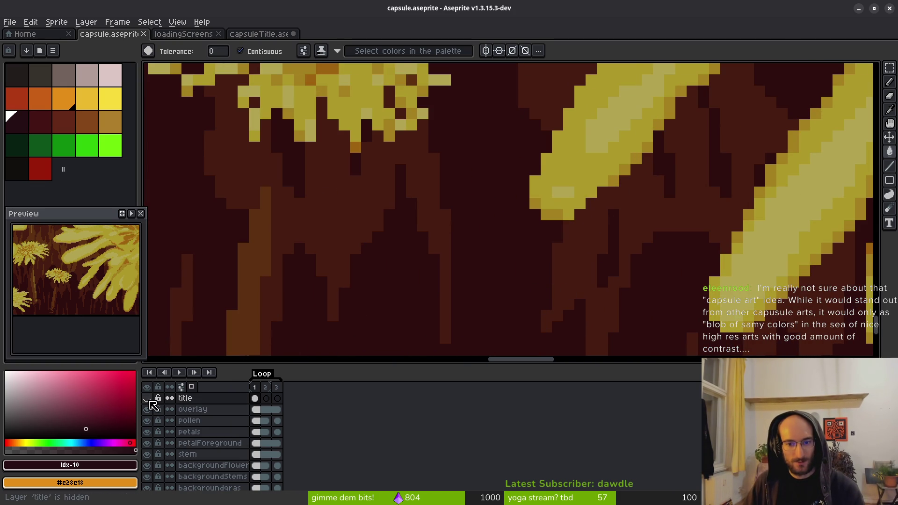
click(147, 409)
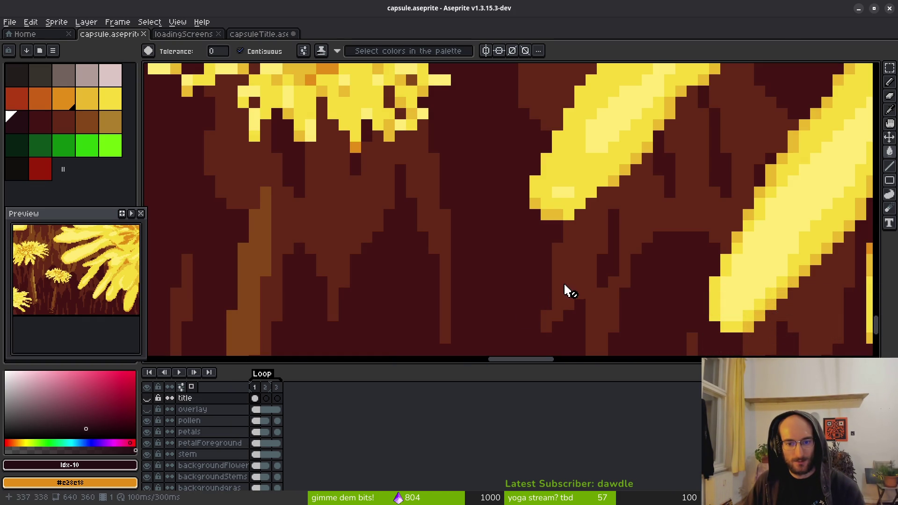
scroll(236, 453, down, 2)
click(213, 461)
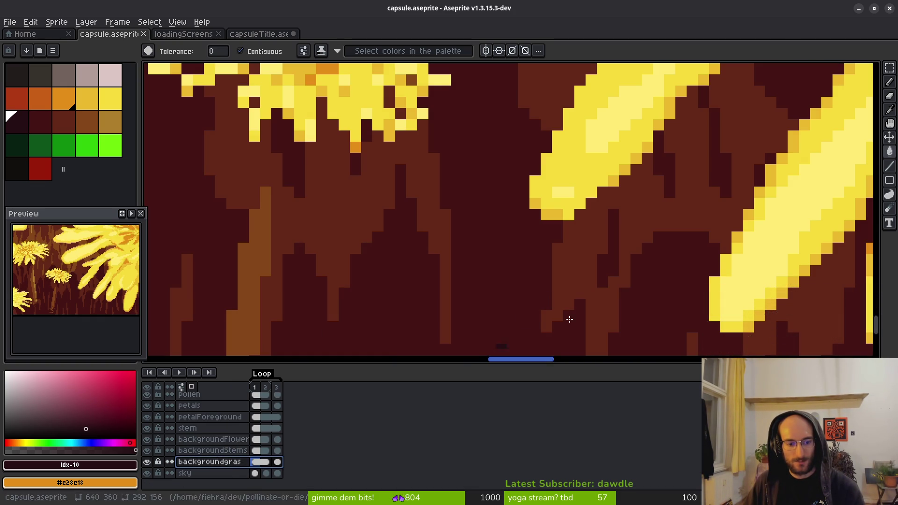
Choose the idx-10 colour and select the backgroundgras cel
alt+click(562, 258)
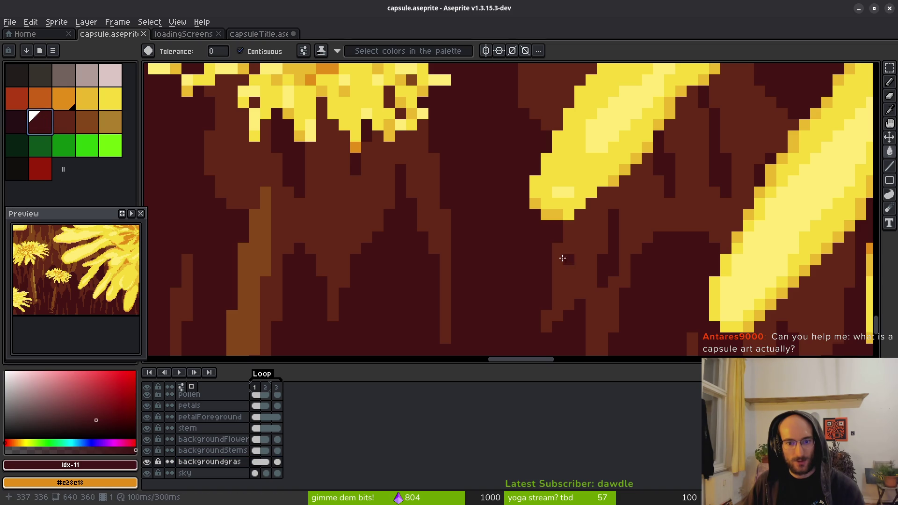
key(bracketleft)
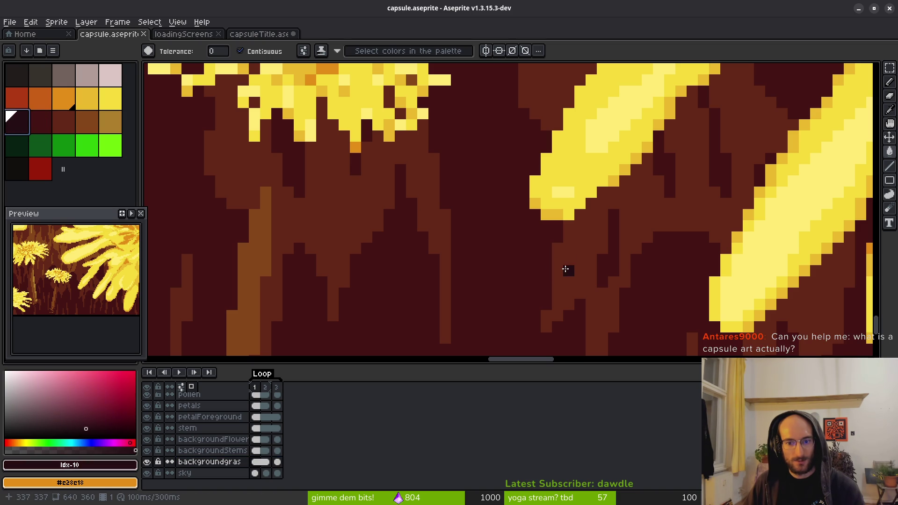
scroll(565, 270, down, 8)
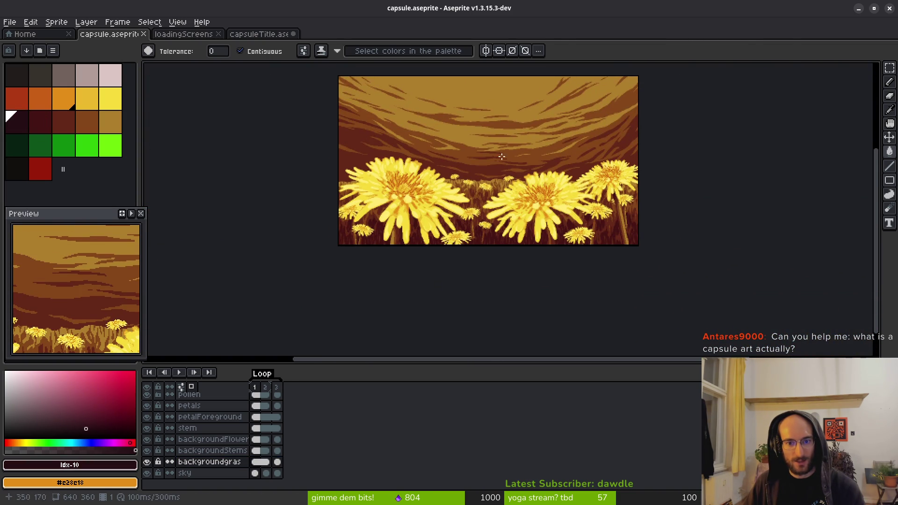
scroll(484, 164, up, 1)
scroll(488, 212, down, 2)
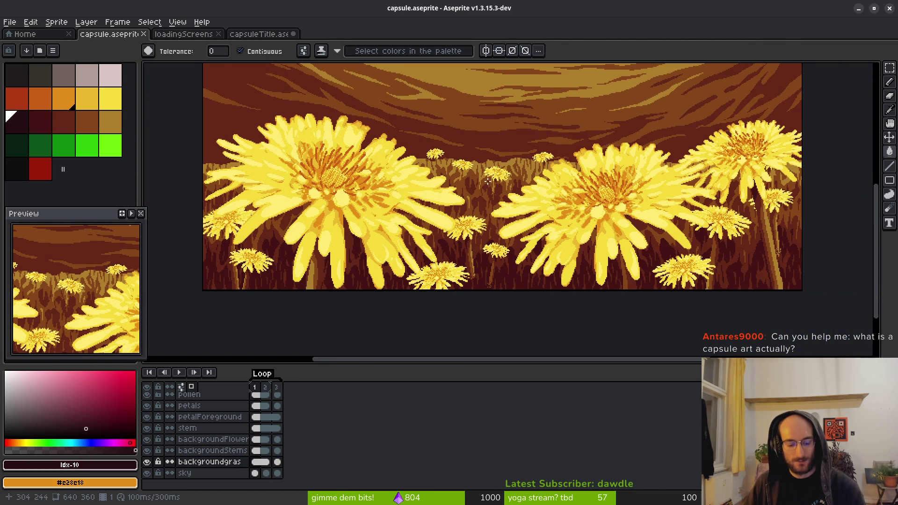
click(209, 462)
Replace #431414 in the grass with palette colour idx-10
key(shift+r)
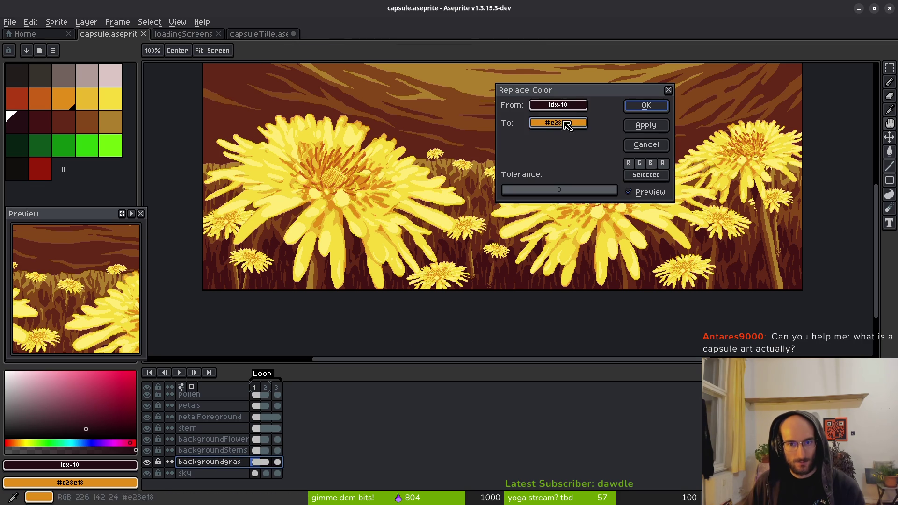
key(Escape)
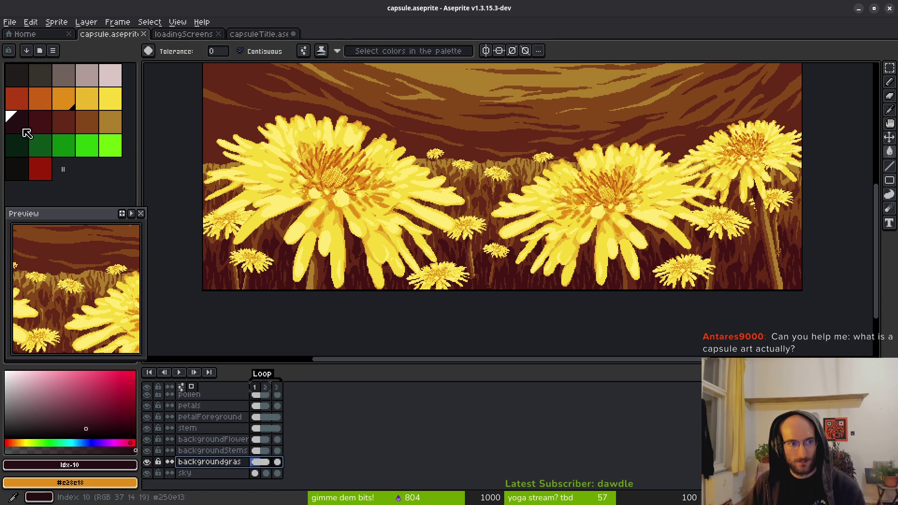
right_click(23, 130)
scroll(499, 298, up, 1)
key(shift+r)
click(522, 261)
click(646, 106)
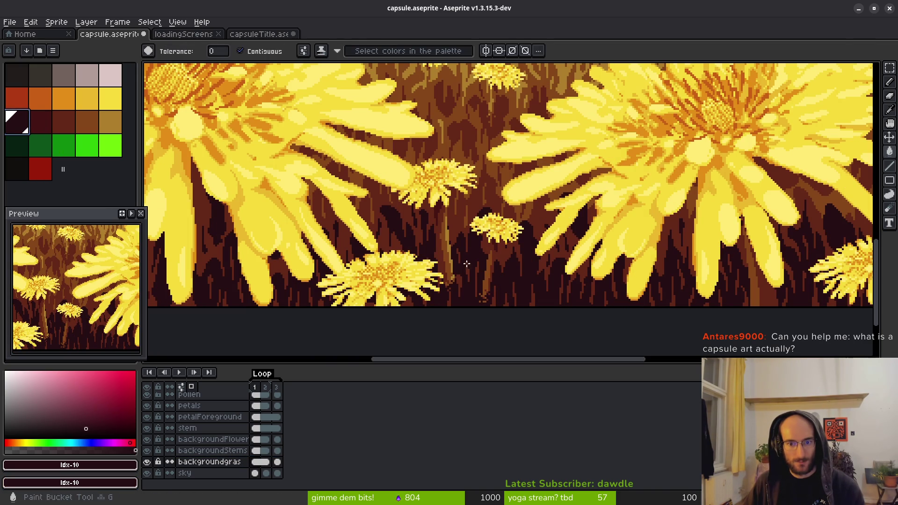
Replace the grass brown #632718 with palette colour idx-11
right_click(41, 122)
key(shift+r)
click(508, 250)
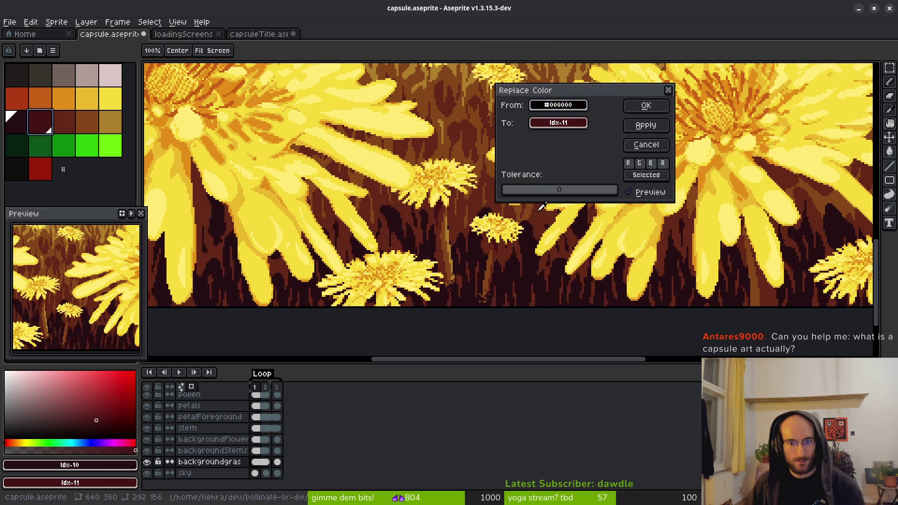
click(646, 106)
key(w)
Replace the grass brown #854619 with palette colour idx-12
click(64, 122)
right_click(64, 121)
key(shift+r)
click(442, 220)
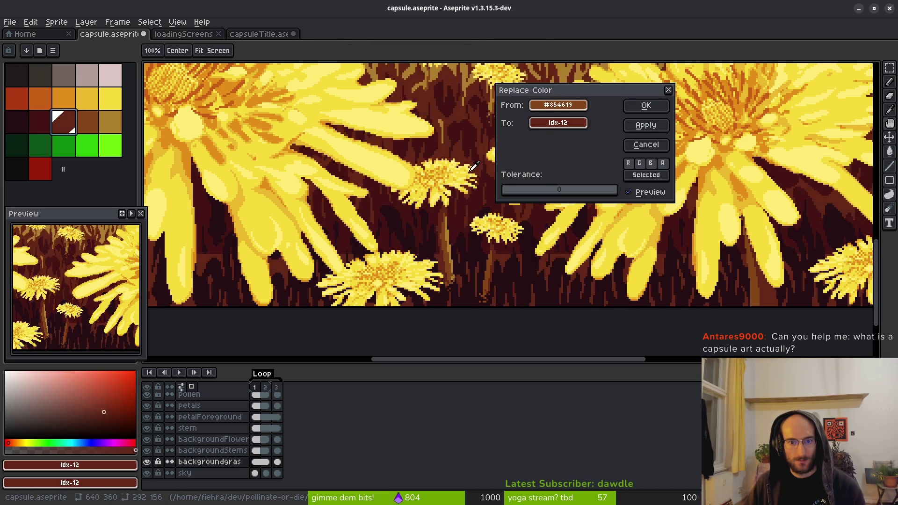
drag(436, 190, 426, 300)
click(645, 105)
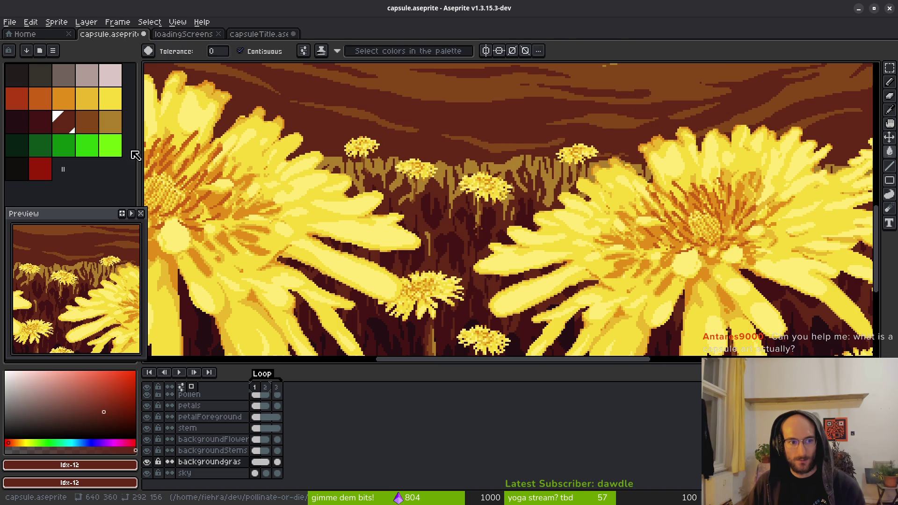
Recolour the stems from #ae7e2c to palette colour idx-13
right_click(87, 121)
key(shift+r)
click(453, 172)
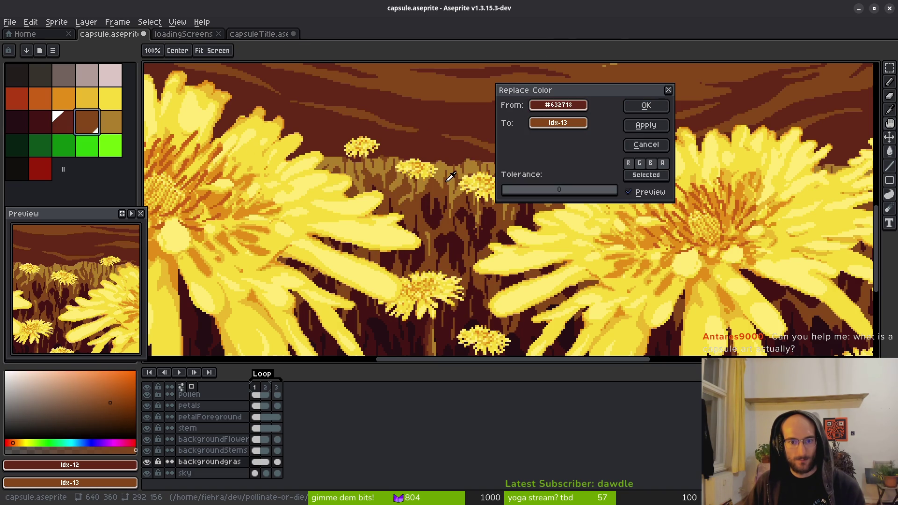
click(652, 107)
key(w)
Bring the sky above the field into view and make the sky layer active
scroll(556, 230, down, 2)
scroll(557, 230, up, 4)
scroll(556, 230, down, 1)
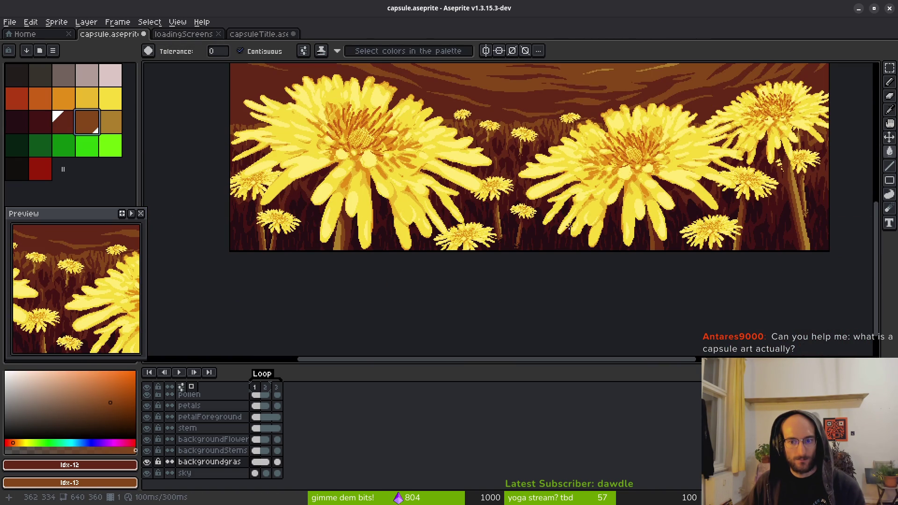
mouse_move(529, 203)
mouse_down()
mouse_move(525, 229)
mouse_move(491, 284)
mouse_move(516, 322)
mouse_up()
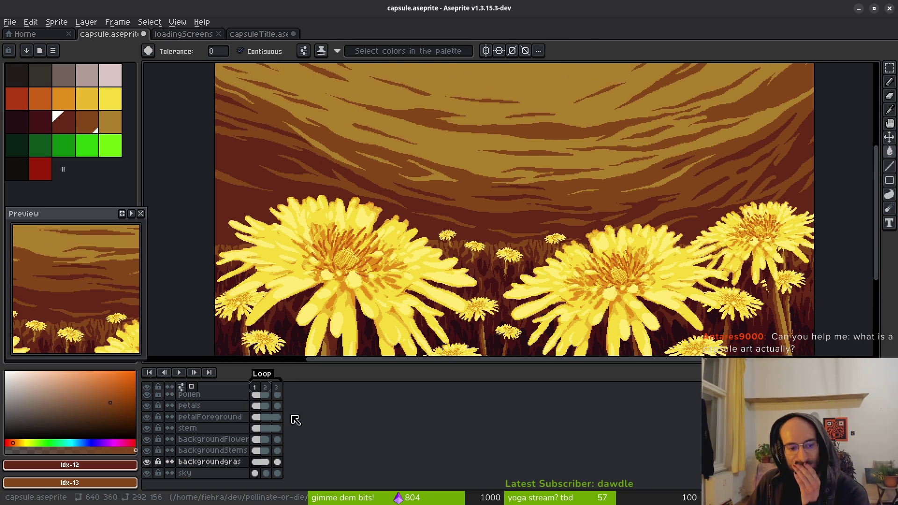
click(205, 474)
Replace #632718 in the sky with palette colour idx-11
drag(523, 191, 550, 204)
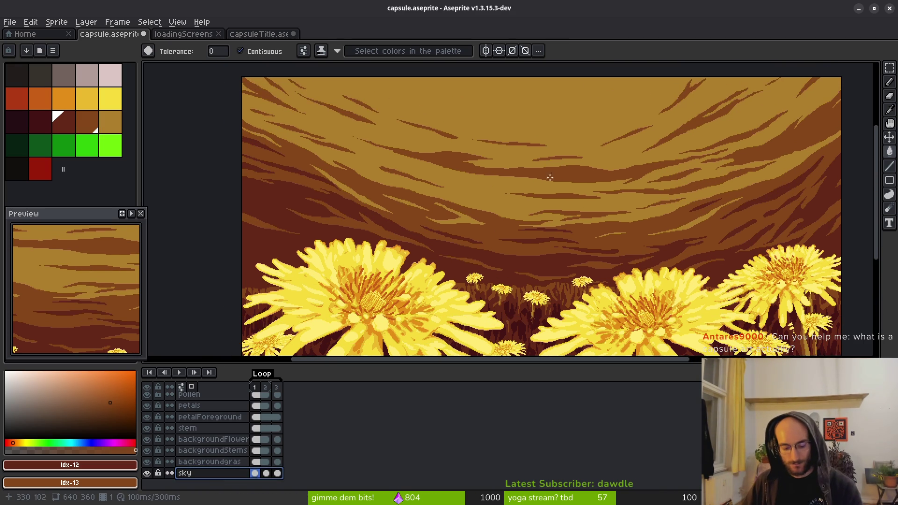
key(shift+r)
key(Escape)
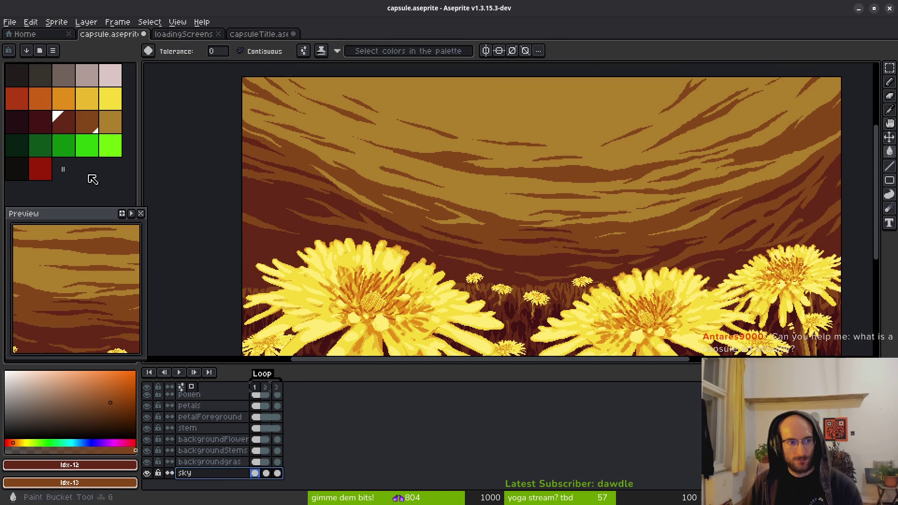
right_click(47, 127)
key(shift+r)
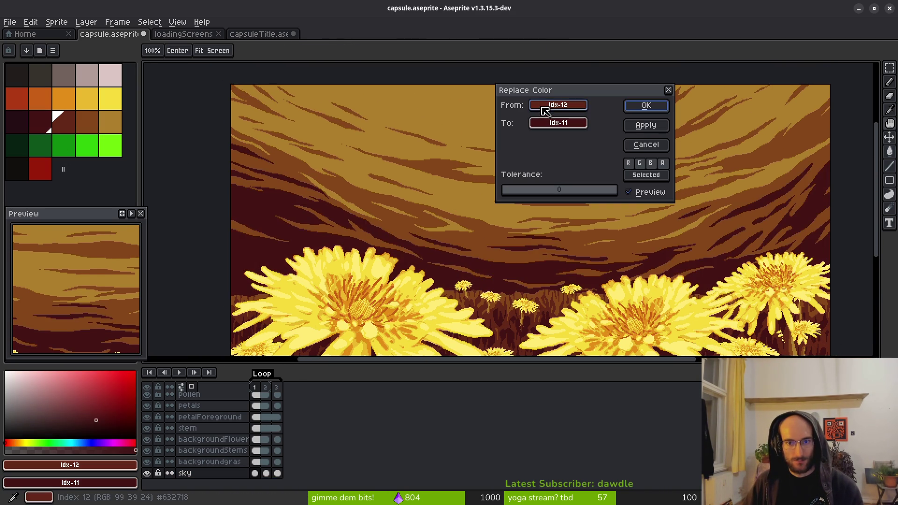
click(646, 106)
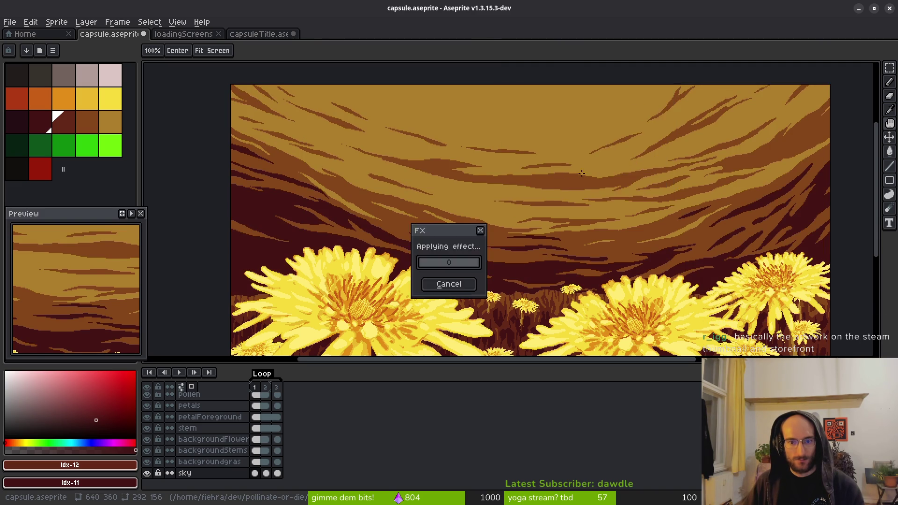
scroll(513, 204, down, 1)
key(shift+r)
Replace a sampled sky brown with the darker idx-12 brown swatch
click(63, 122)
key(Escape)
key(i)
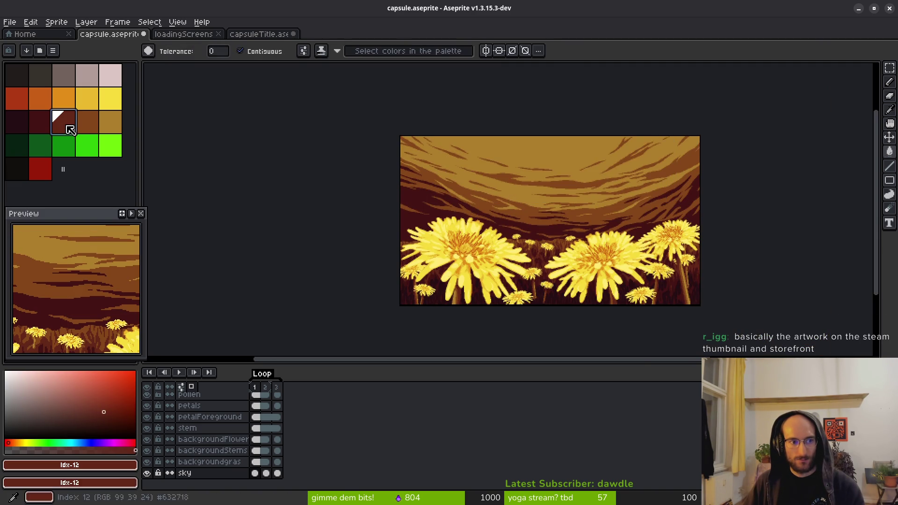
key(shift+r)
click(535, 220)
click(517, 210)
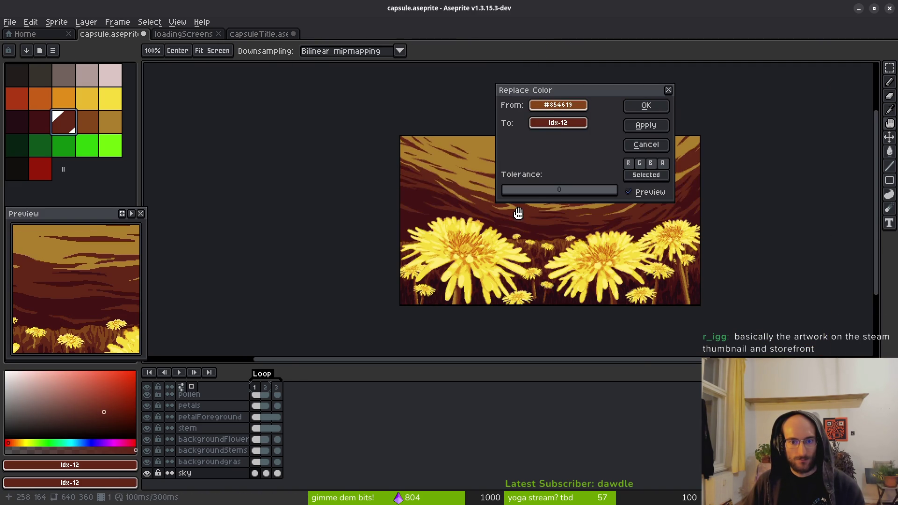
click(654, 105)
key(shift+r)
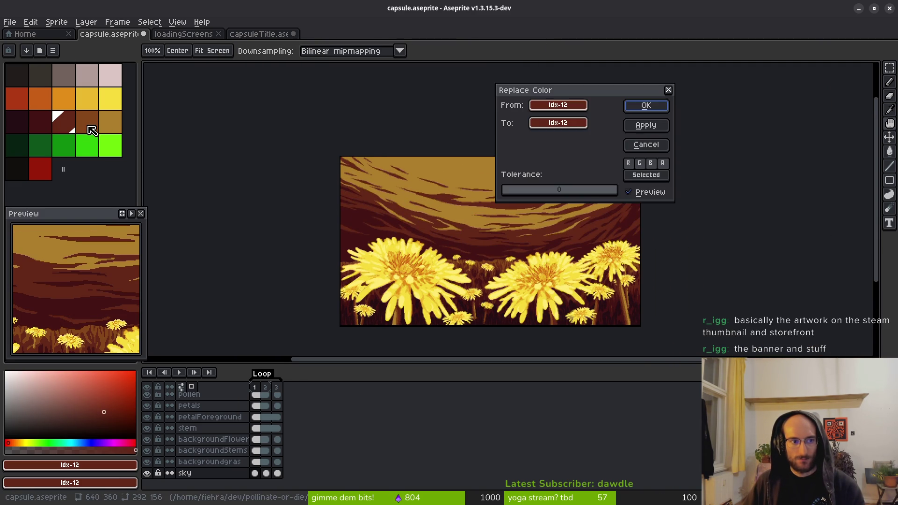
key(Escape)
Turn the golden sky colour into the mid-brown palette swatch
right_click(96, 126)
key(shift+r)
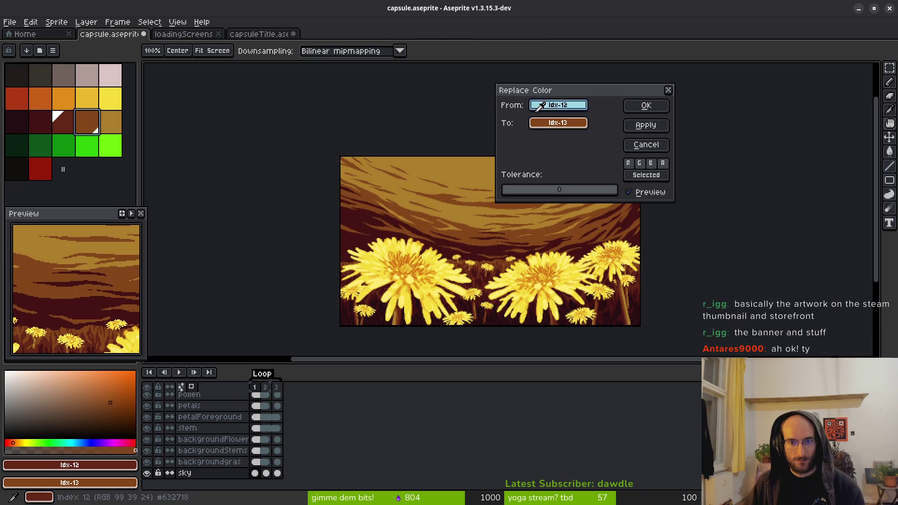
click(487, 183)
drag(464, 236, 418, 237)
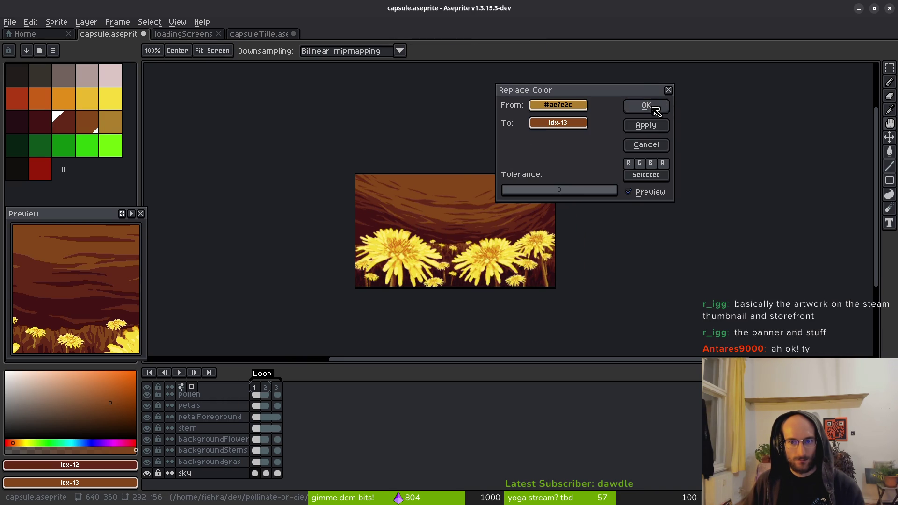
click(646, 105)
key(g)
scroll(476, 208, down, 3)
scroll(476, 208, left, 2)
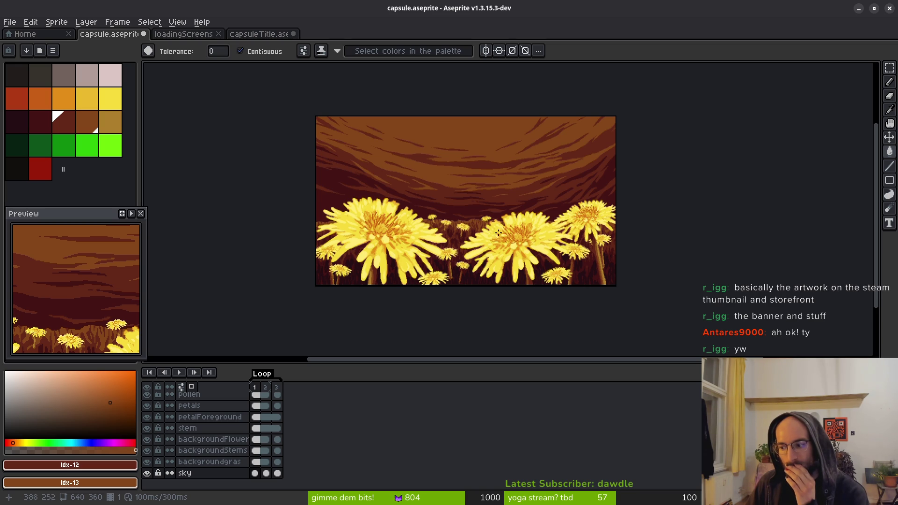
Switch to the magic wand tool and bring up the ScourgeBringer Steam store page
key(i)
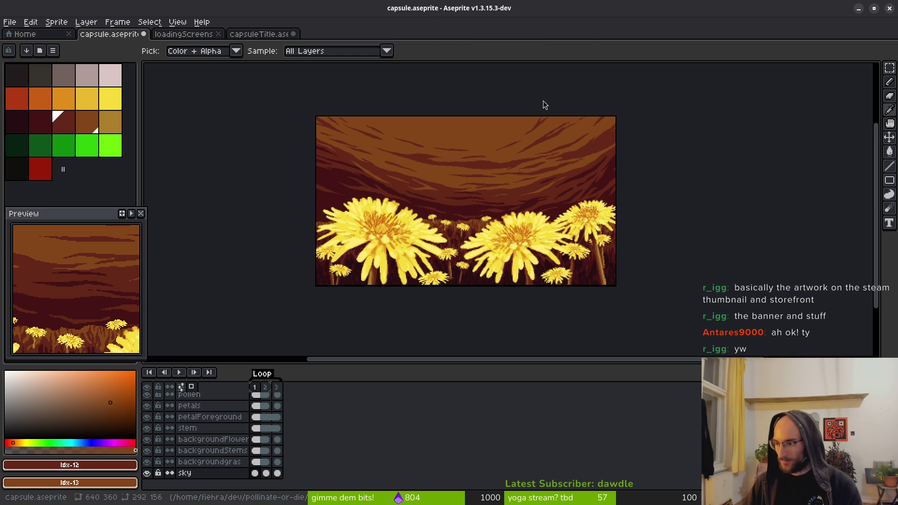
key(w)
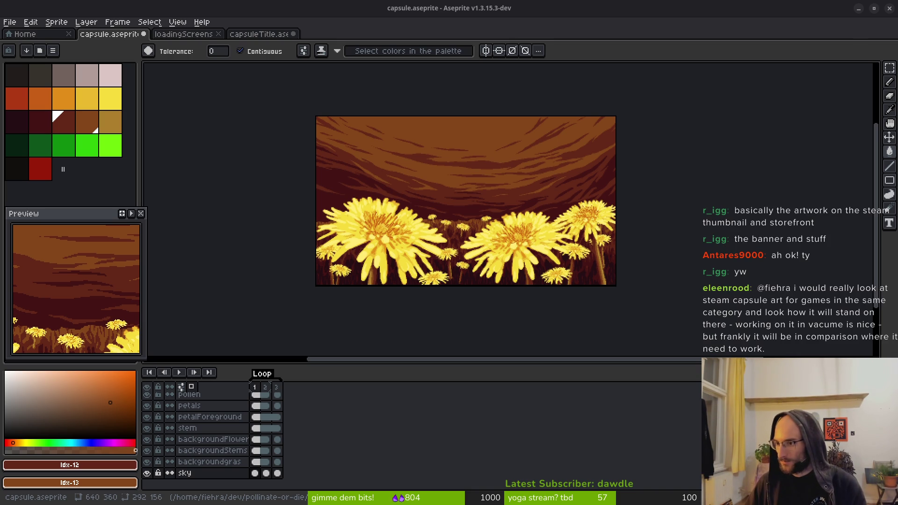
key(alt+Tab)
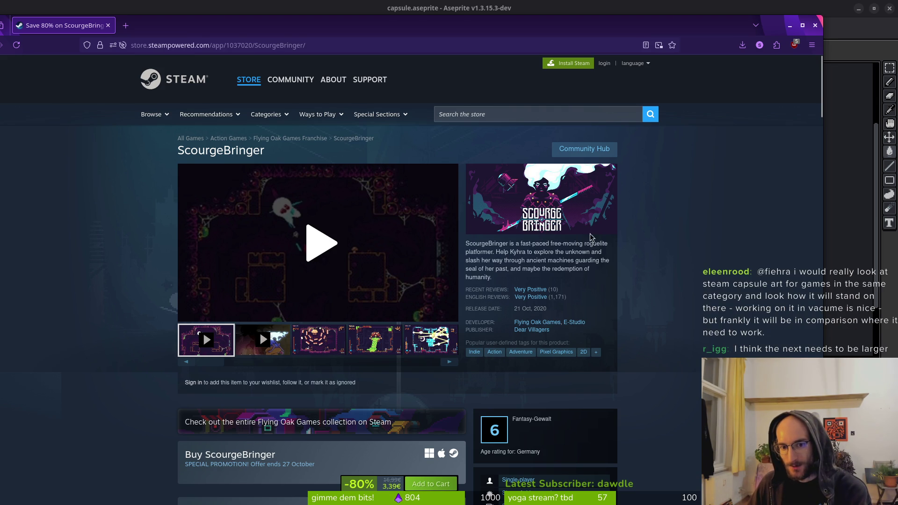
scroll(533, 206, down, 2)
scroll(565, 172, up, 2)
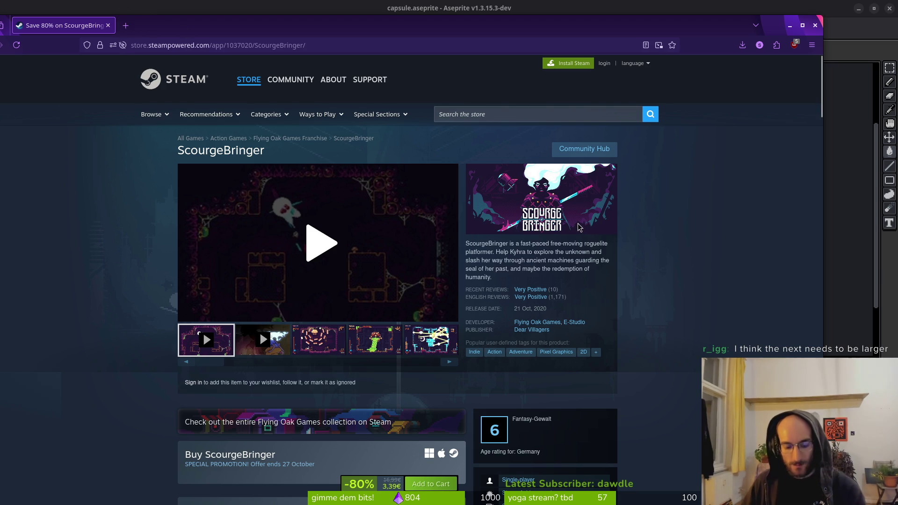
key(alt+Tab)
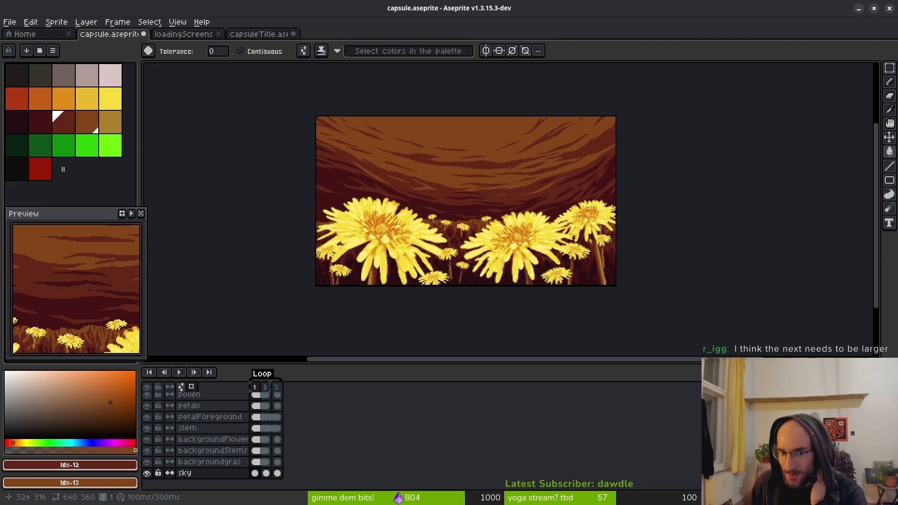
Select the petals layer and save capsule.aseprite
drag(459, 226, 452, 206)
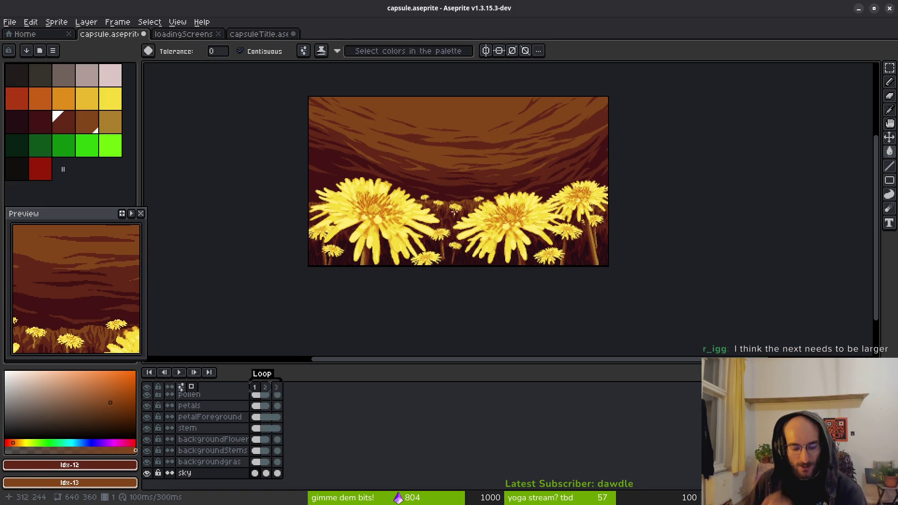
key(ctrl+w)
key(Escape)
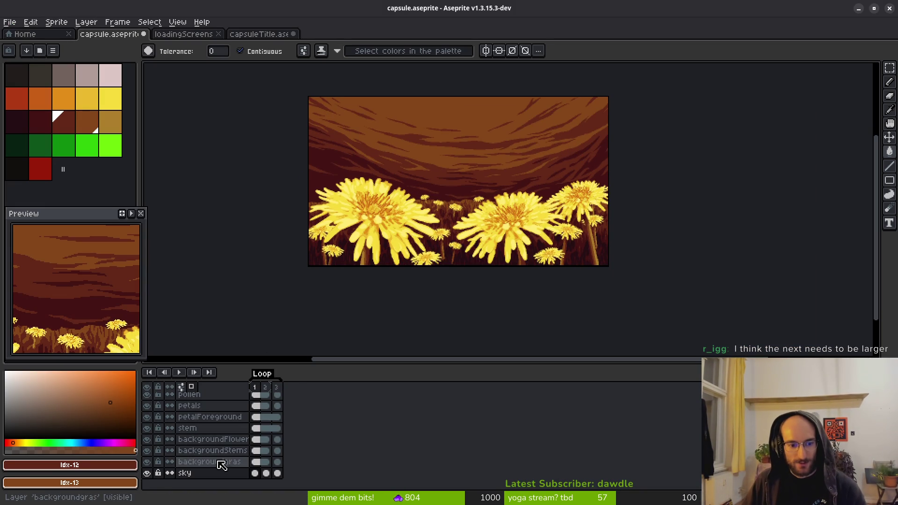
scroll(208, 434, up, 2)
click(206, 430)
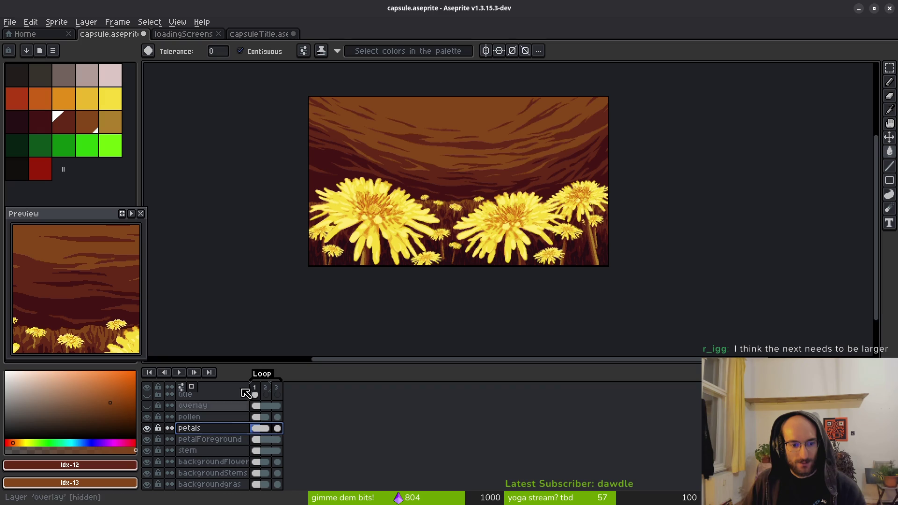
drag(500, 171, 477, 182)
key(ctrl+w)
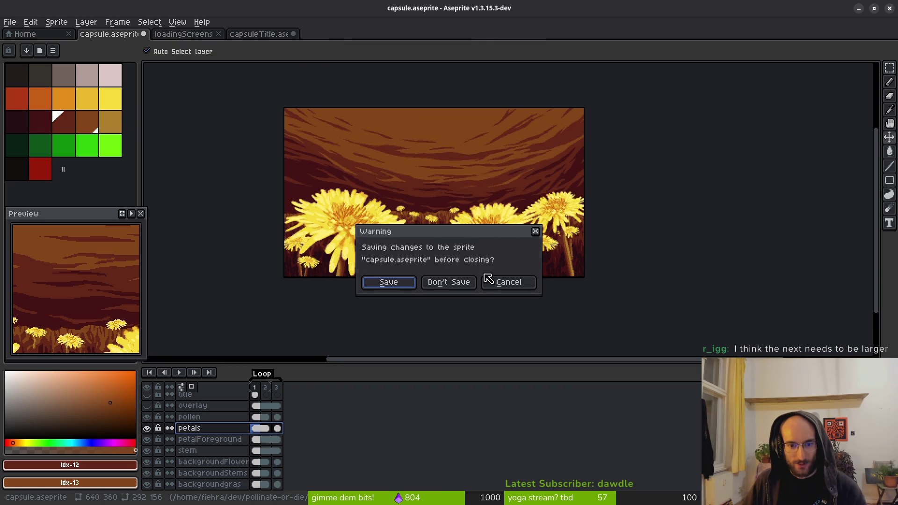
click(488, 280)
key(ctrl+s)
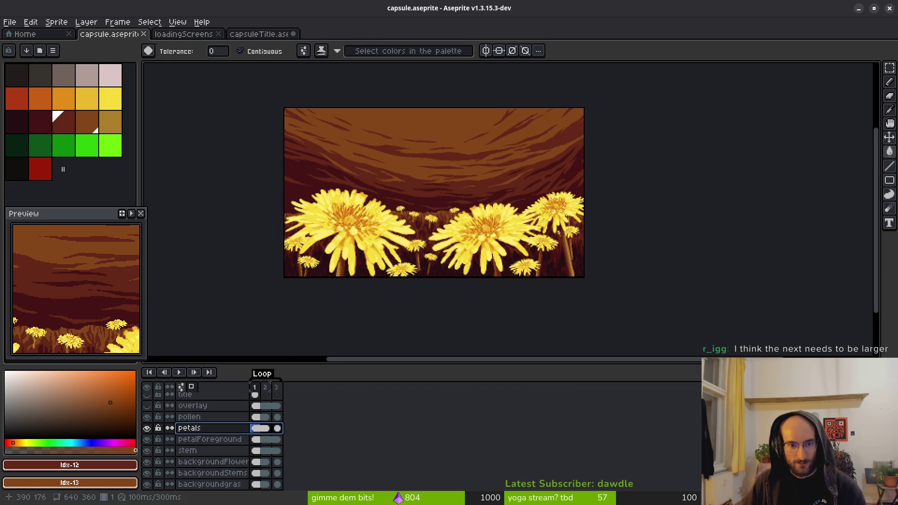
Make the POLLINATE OR DIE title layer visible again
key(q)
scroll(489, 251, down, 4)
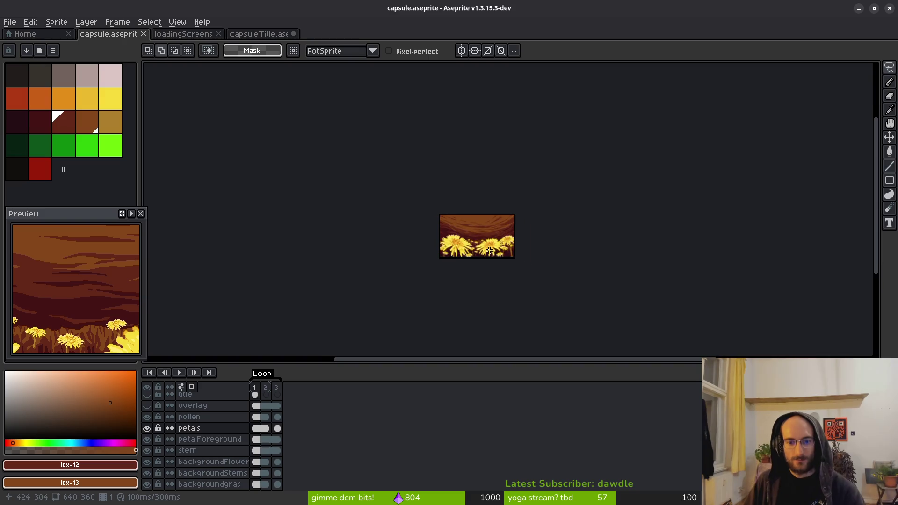
scroll(489, 251, up, 5)
scroll(492, 238, down, 3)
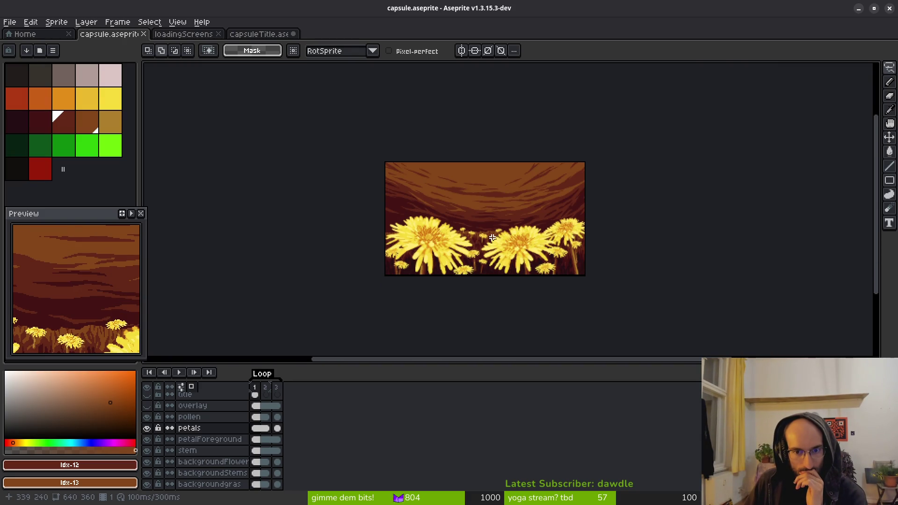
scroll(493, 237, down, 1)
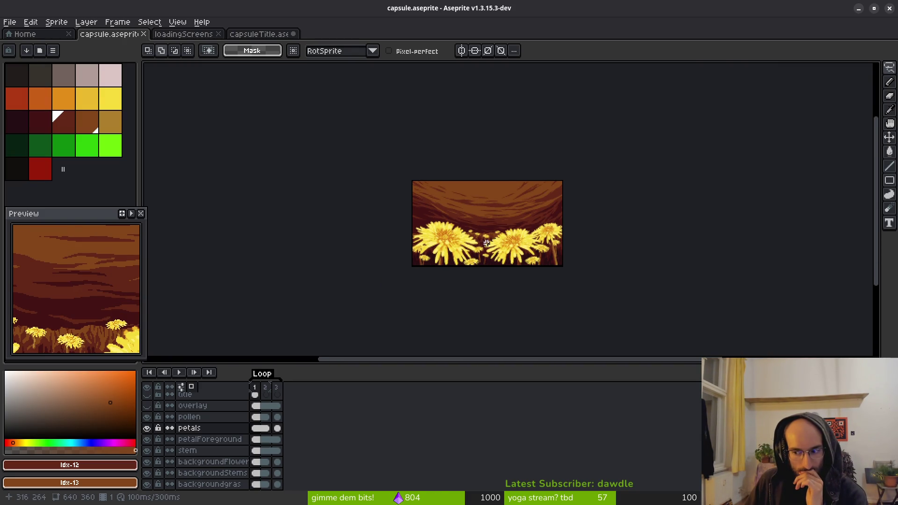
drag(487, 243, 468, 245)
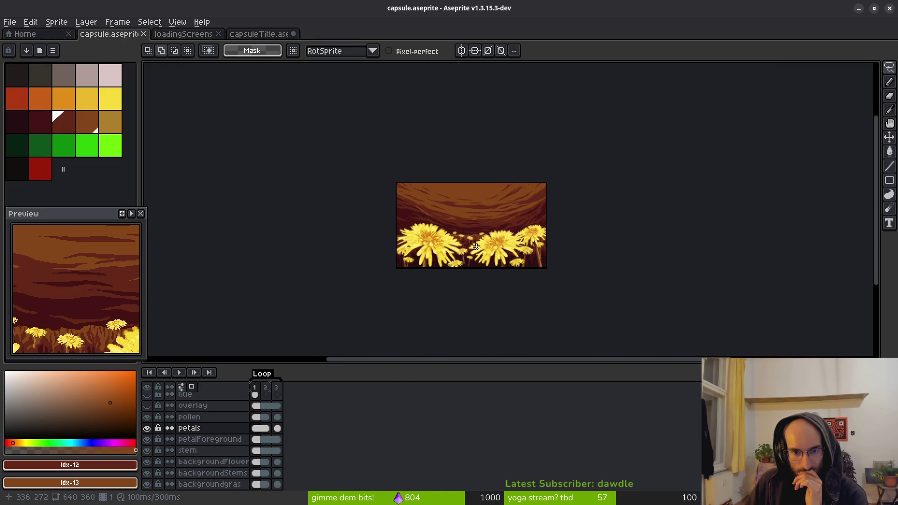
scroll(483, 244, up, 2)
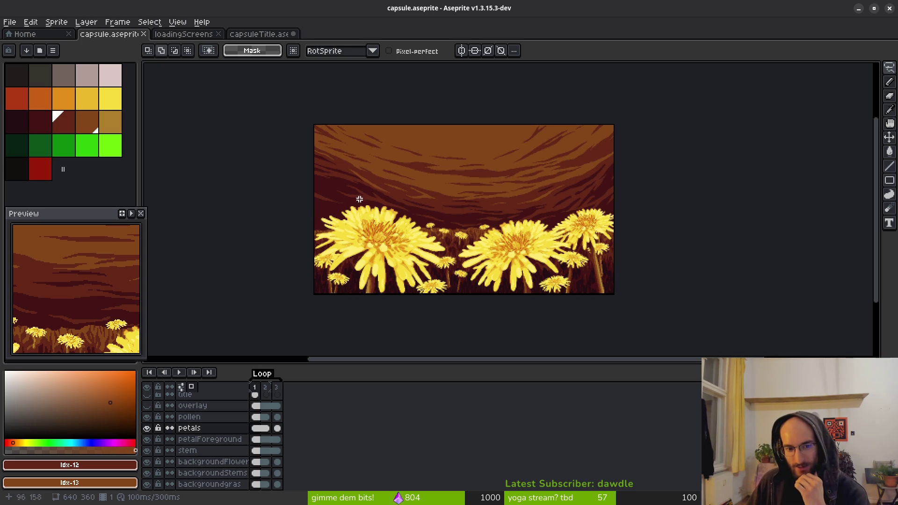
click(147, 393)
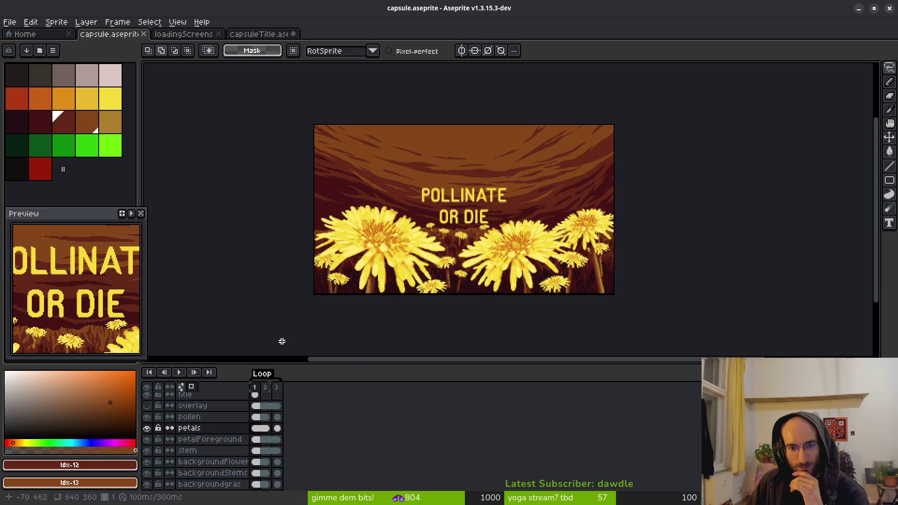
Marquee-select the title, glance over the ScourgeBringer Steam page, and return to Aseprite
scroll(500, 208, up, 1)
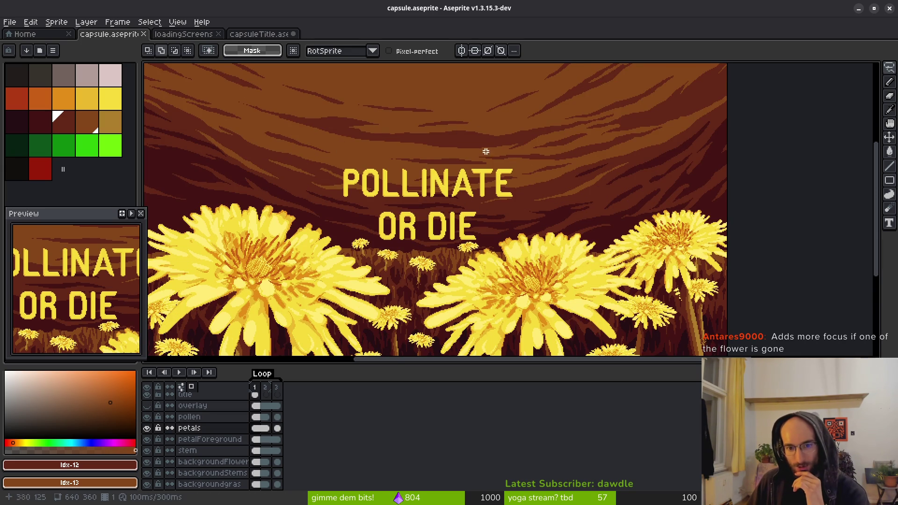
scroll(533, 176, down, 4)
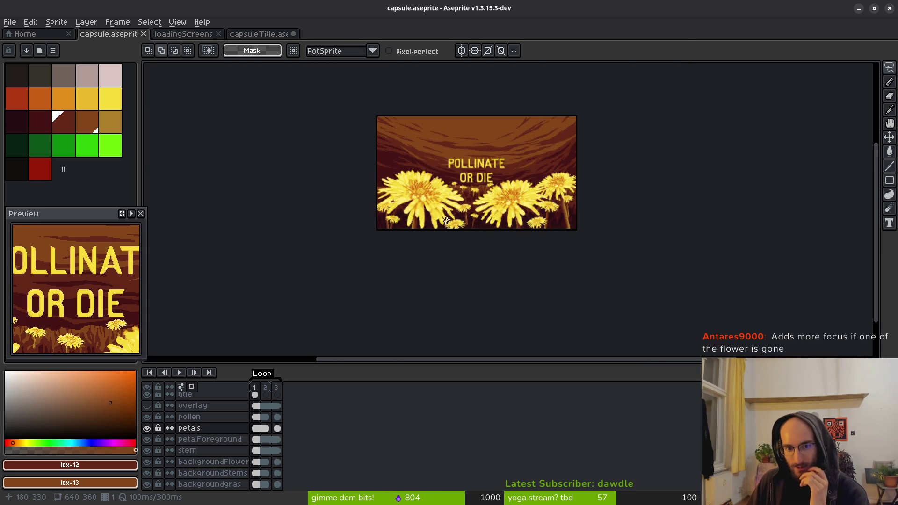
scroll(492, 219, up, 1)
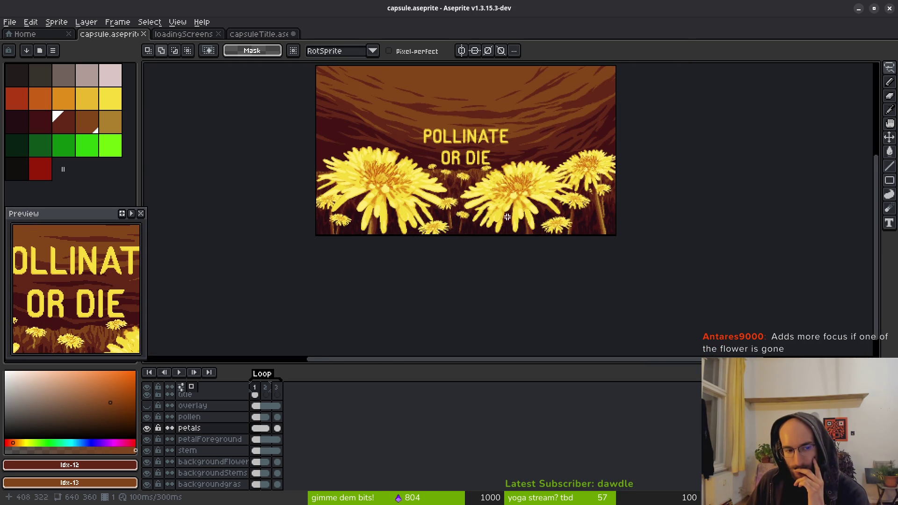
scroll(507, 217, down, 1)
scroll(434, 195, up, 2)
scroll(514, 187, up, 2)
drag(299, 156, 542, 265)
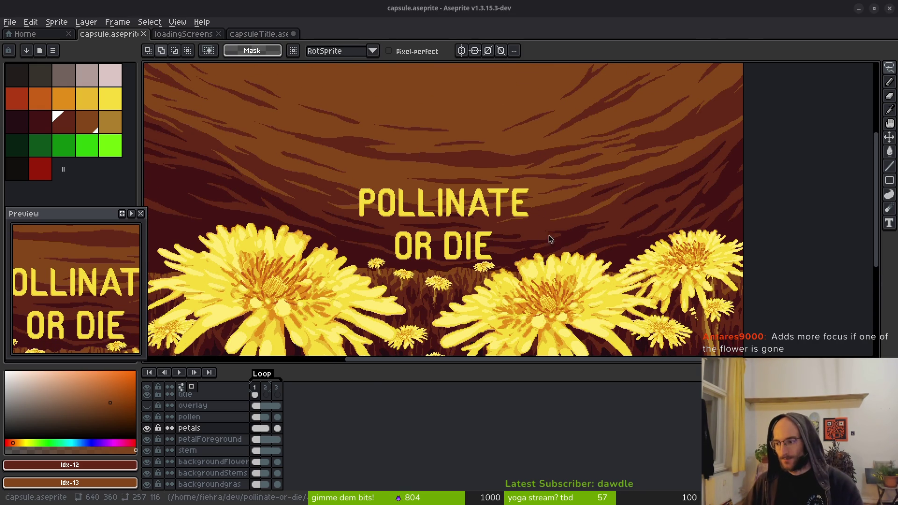
key(alt+Tab)
key(alt+Tab)
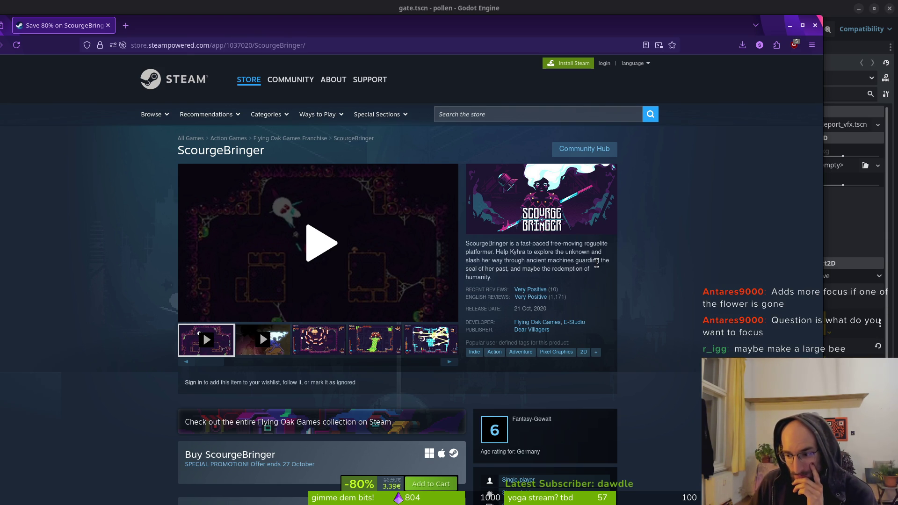
scroll(600, 277, down, 2)
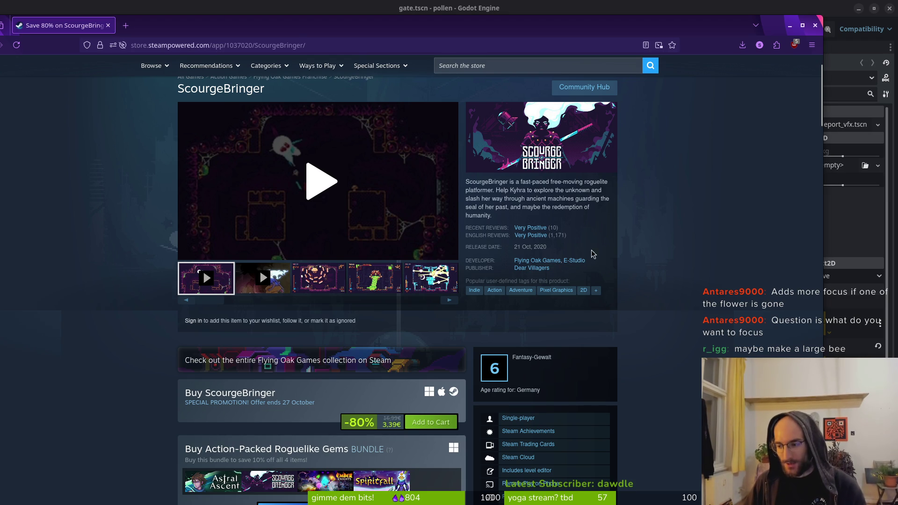
key(alt+Tab)
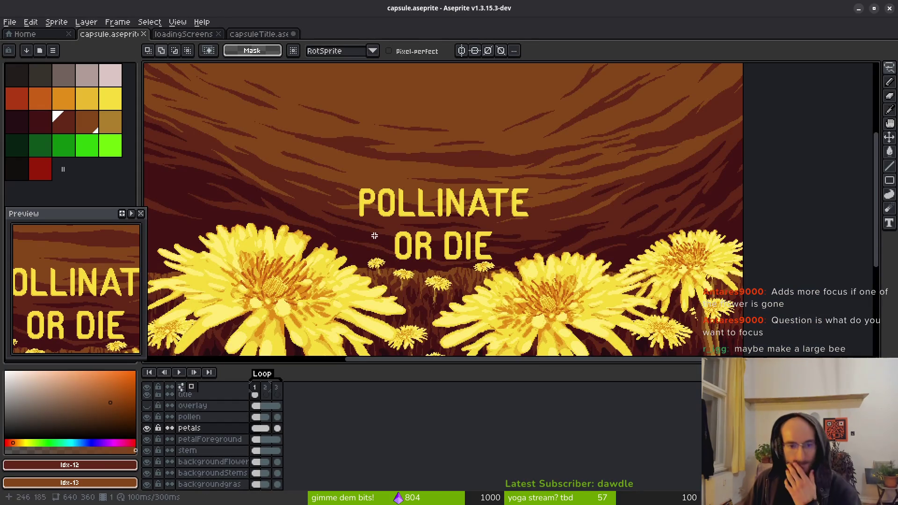
Look over the titled dandelion scene, then switch to the 'bumblebee dandelion' search
scroll(418, 281, down, 3)
scroll(416, 283, up, 4)
scroll(430, 291, down, 3)
scroll(424, 295, up, 1)
drag(405, 291, 457, 293)
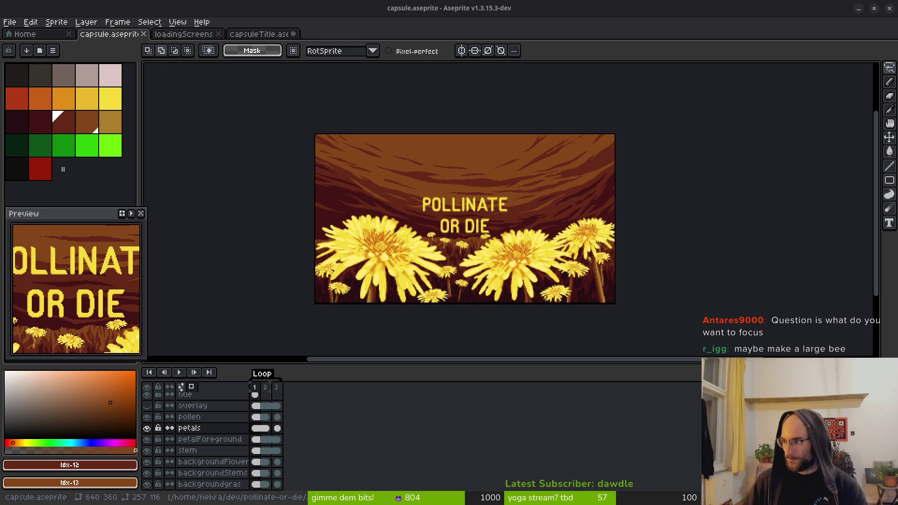
key(alt+Tab)
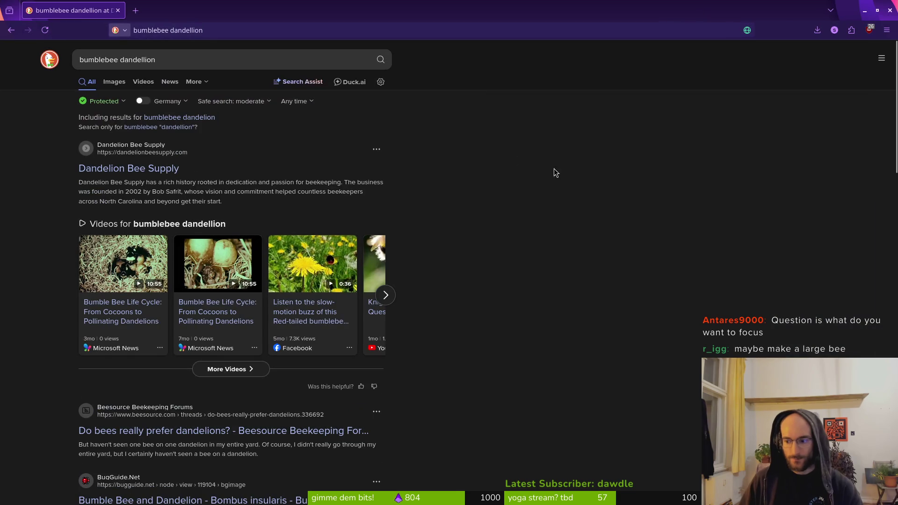
Scroll through DuckDuckGo image results for bumblebee dandelion, then return to Aseprite
click(114, 82)
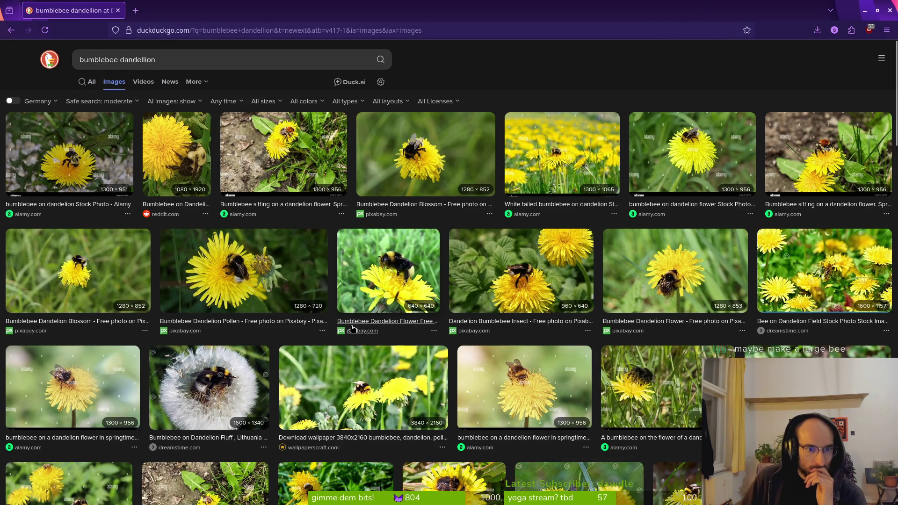
scroll(319, 311, down, 5)
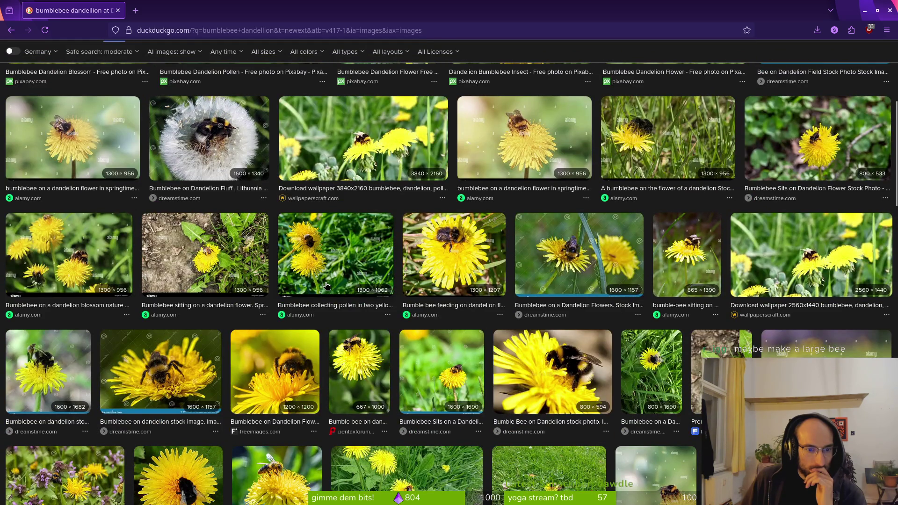
scroll(327, 285, down, 3)
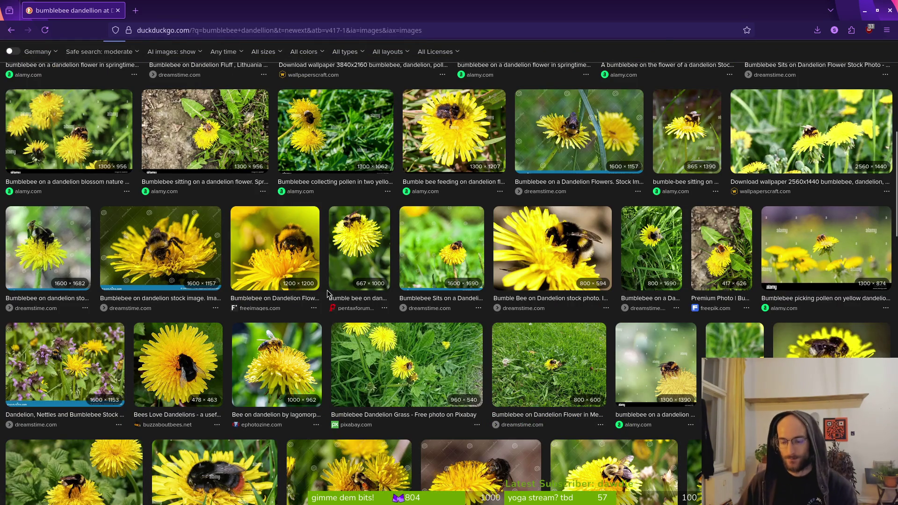
scroll(360, 295, down, 4)
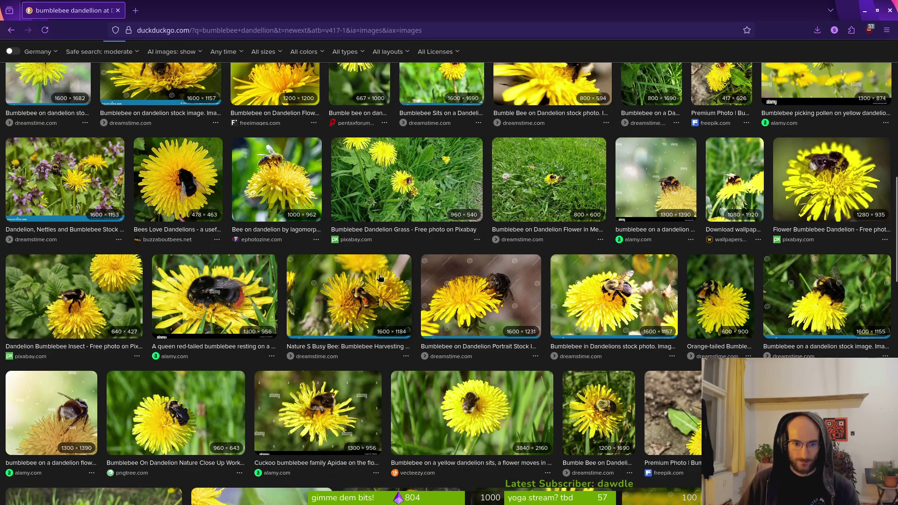
scroll(440, 254, down, 4)
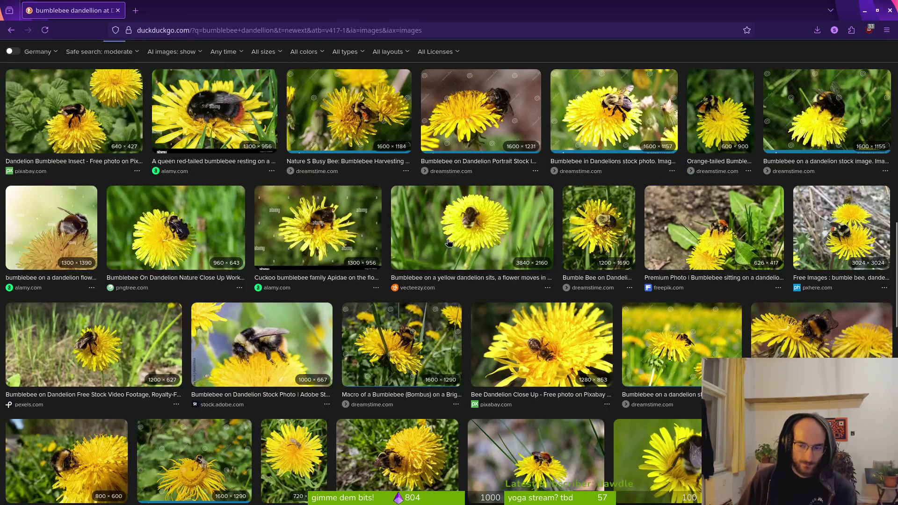
scroll(449, 233, down, 3)
scroll(570, 311, down, 5)
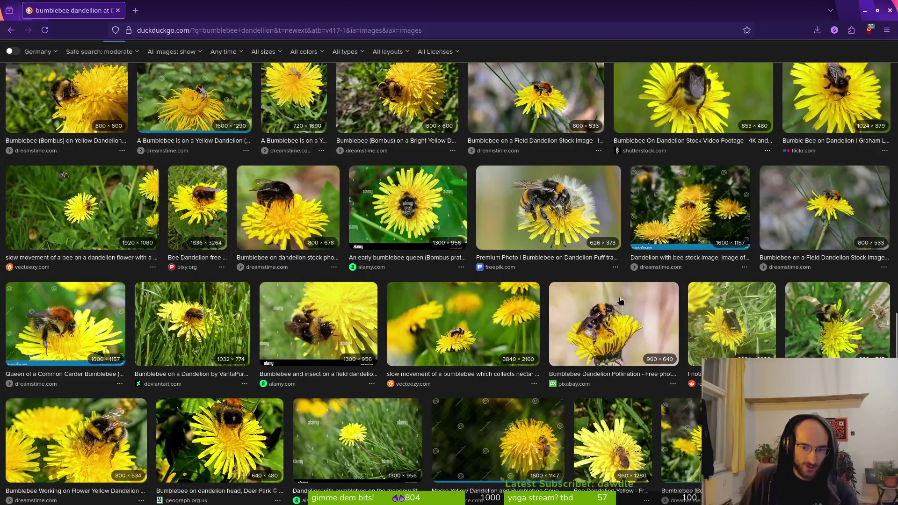
scroll(620, 301, down, 5)
scroll(195, 274, down, 2)
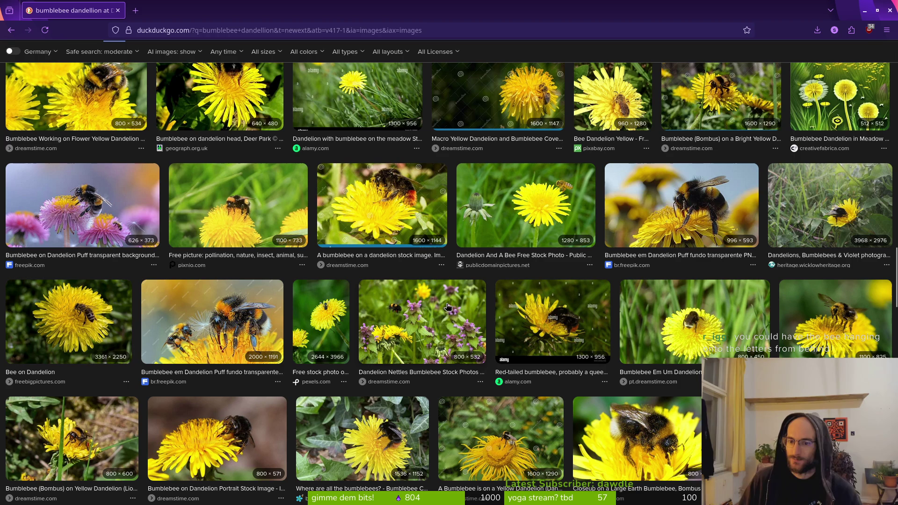
scroll(480, 281, down, 2)
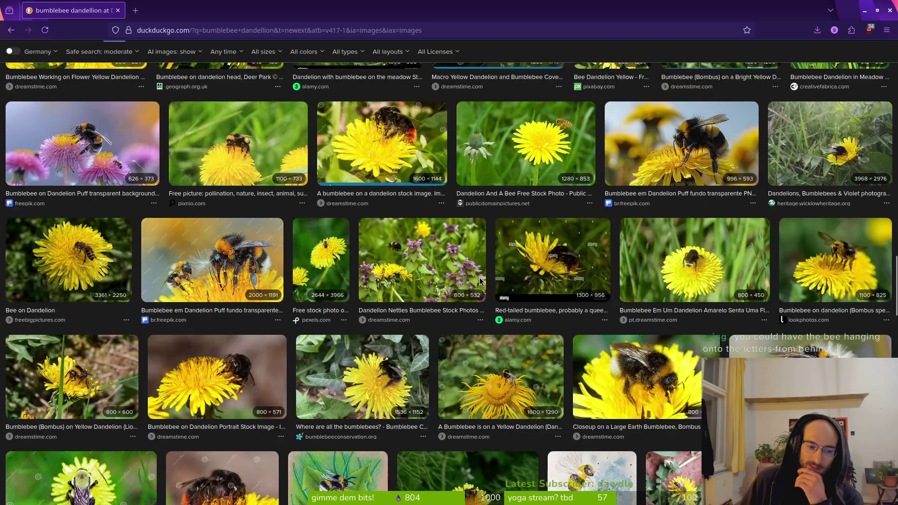
key(alt+Tab)
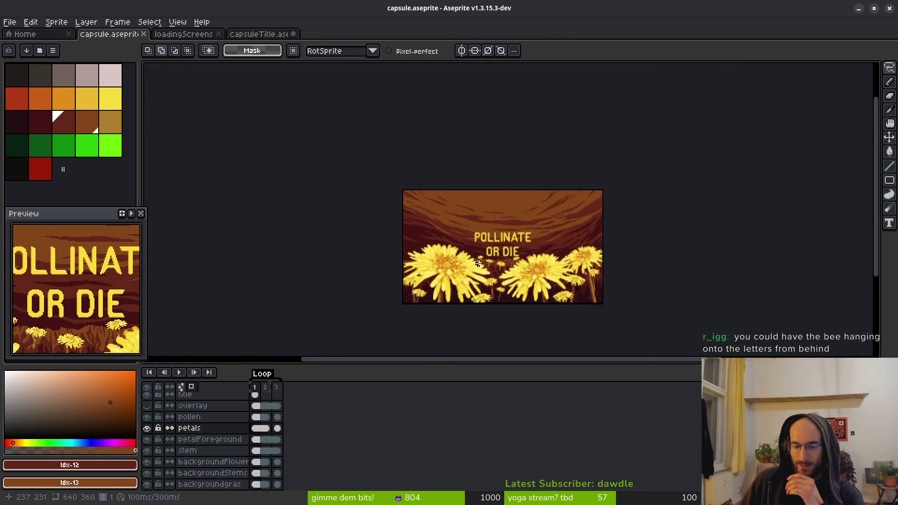
Make backgroundgrass the active layer and recentre the title scene
scroll(481, 264, up, 1)
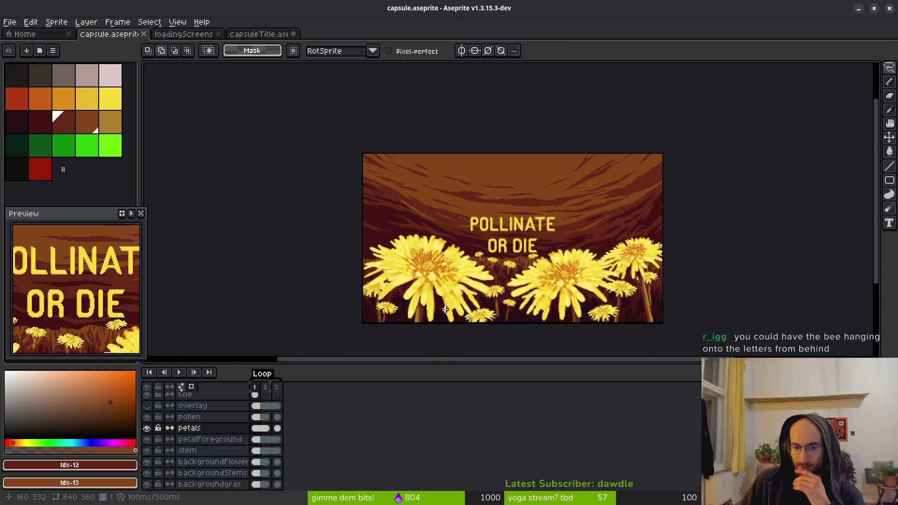
mouse_move(477, 306)
mouse_down()
mouse_move(446, 285)
mouse_move(443, 268)
mouse_up()
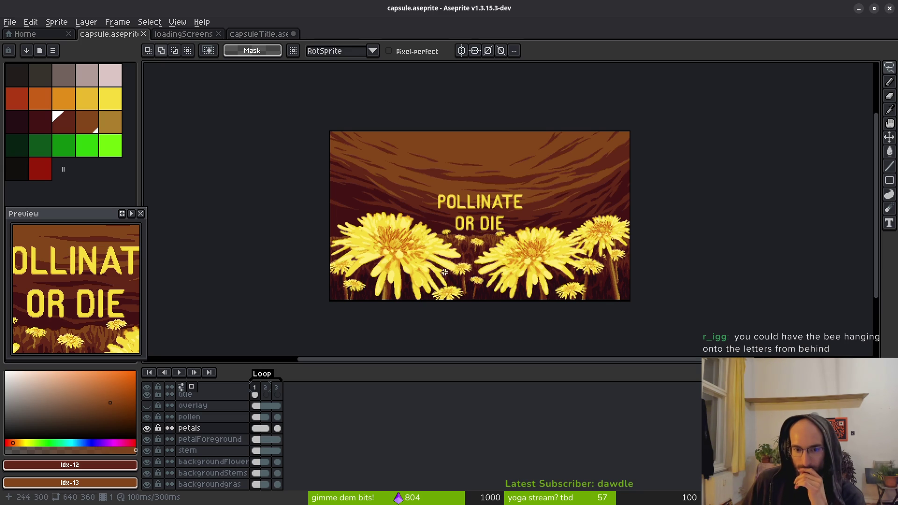
scroll(456, 264, down, 1)
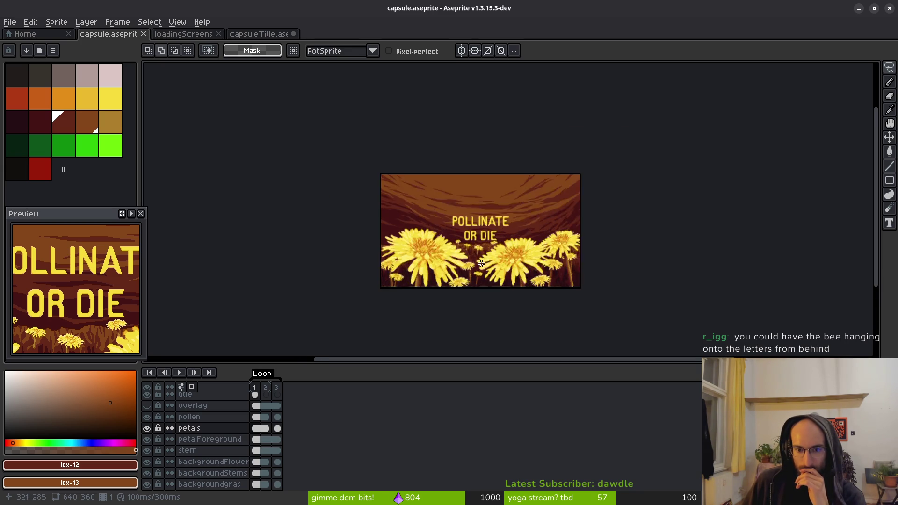
scroll(465, 268, up, 1)
scroll(465, 267, right, 1)
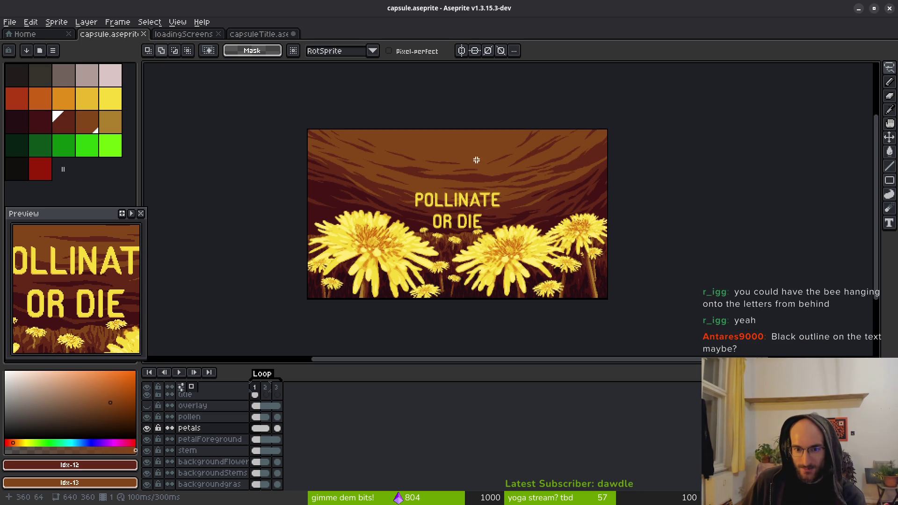
scroll(587, 240, up, 2)
scroll(514, 225, down, 2)
mouse_move(514, 225)
mouse_down()
mouse_move(564, 262)
mouse_move(547, 255)
mouse_up()
scroll(206, 449, down, 2)
click(210, 461)
drag(452, 220, 504, 225)
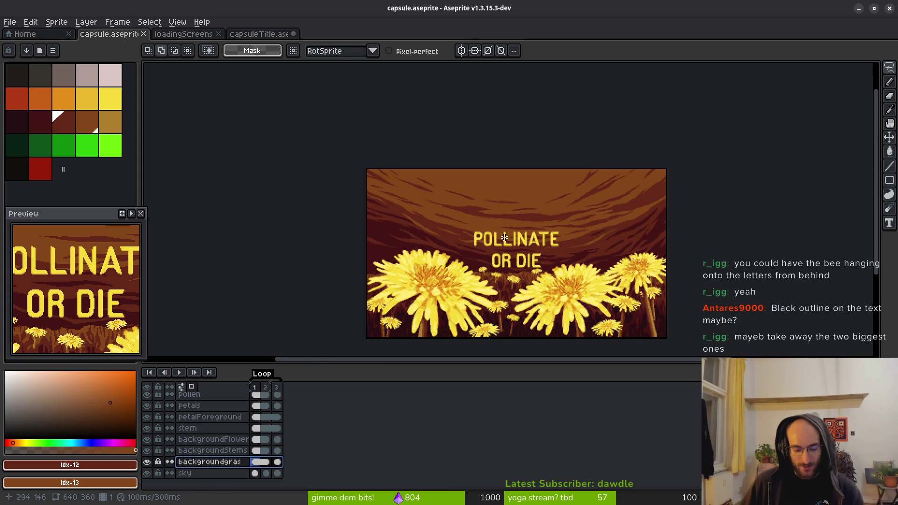
key(shift+r)
drag(567, 109, 486, 176)
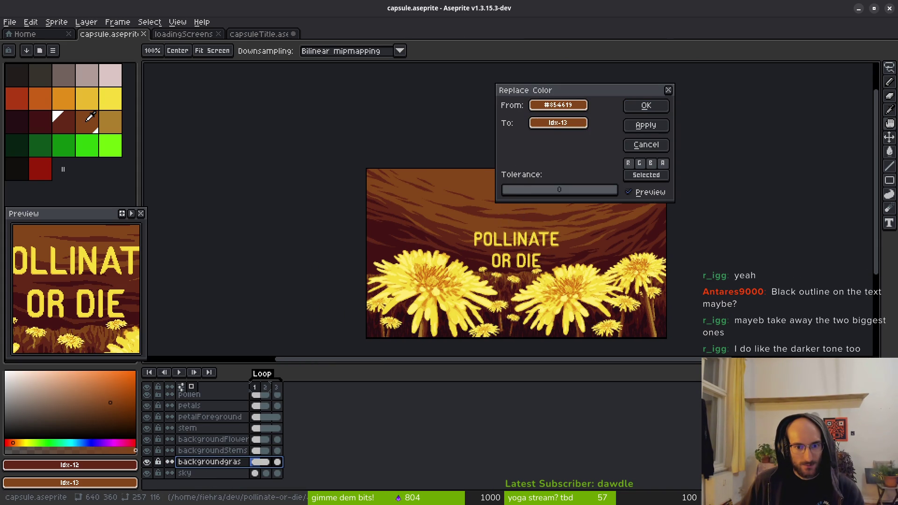
key(Return)
key(alt+Down)
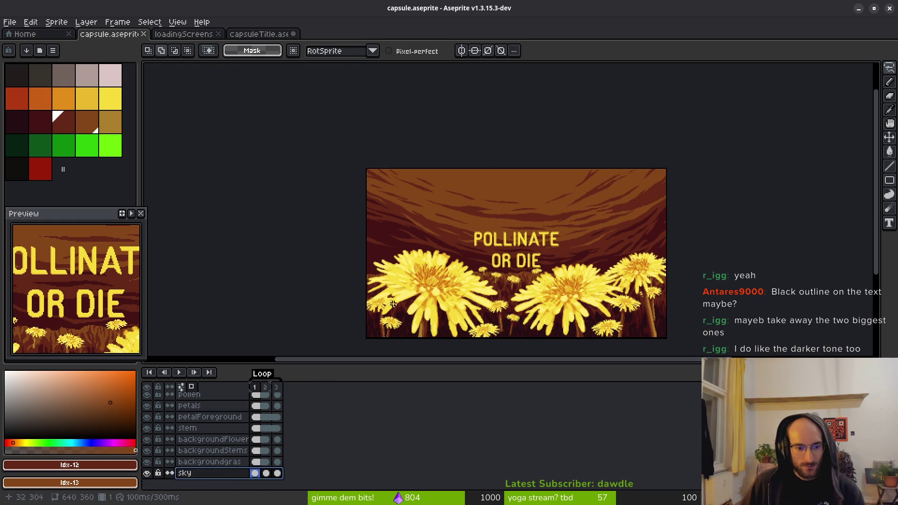
key(shift+r)
click(553, 120)
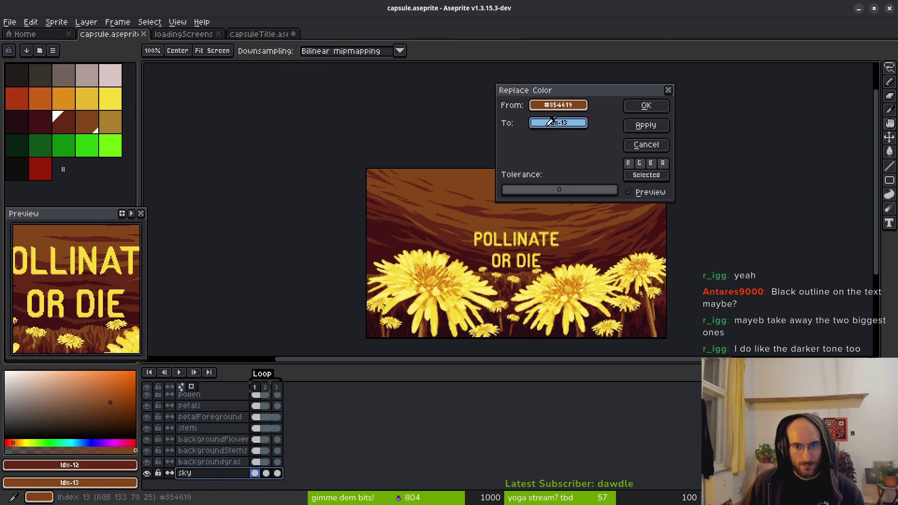
click(113, 118)
click(95, 121)
click(71, 120)
click(46, 121)
click(17, 121)
click(89, 119)
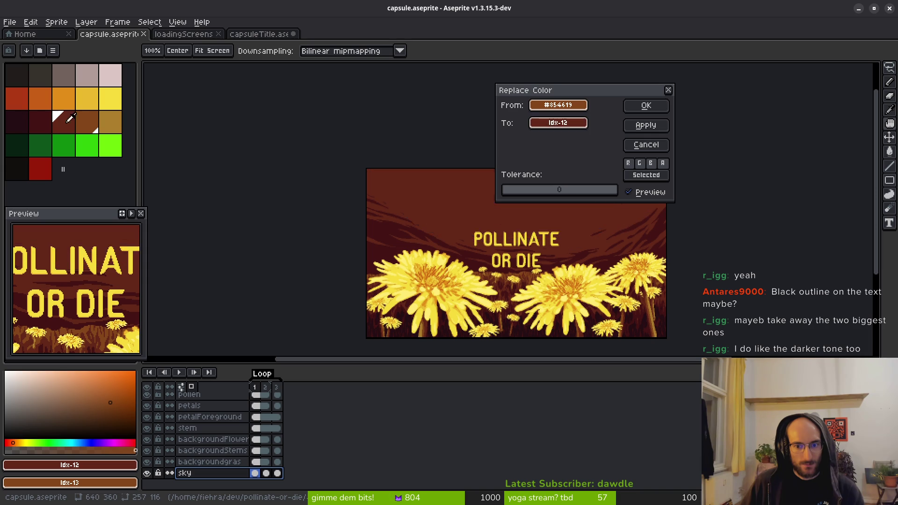
key(Escape)
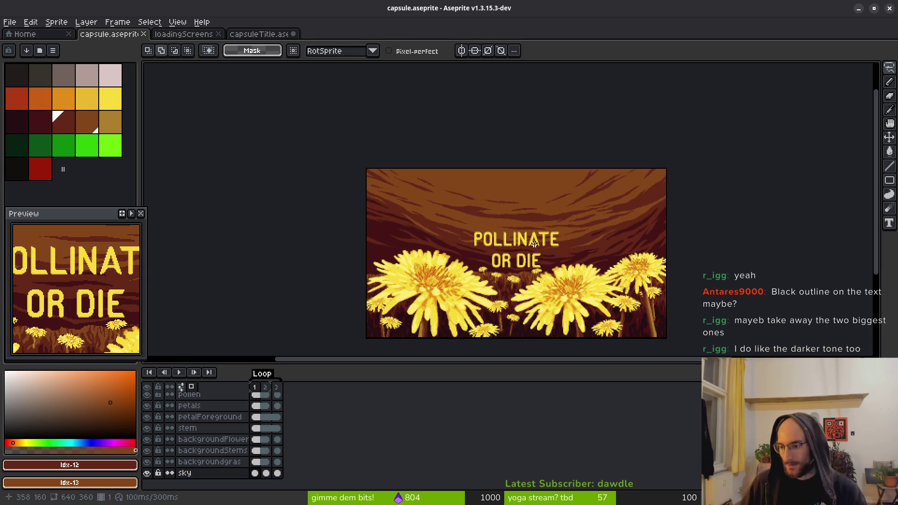
drag(533, 244, 493, 224)
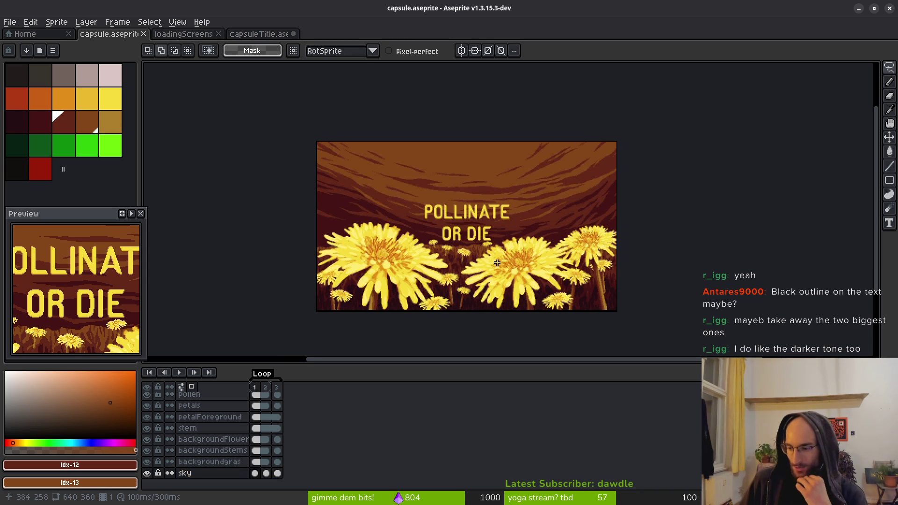
mouse_move(543, 252)
mouse_down()
mouse_move(496, 219)
mouse_move(509, 223)
mouse_up()
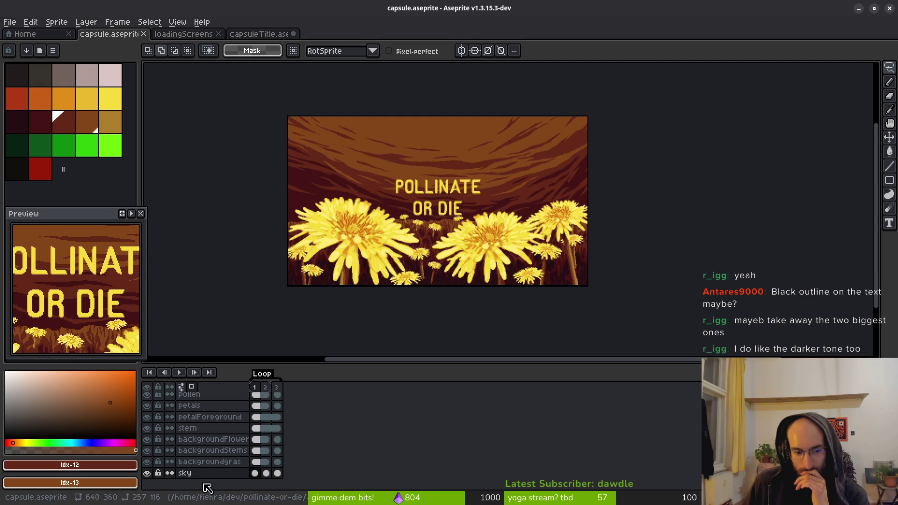
Hide the petals layer, then hide the pollen layer after toggling it to compare
click(147, 405)
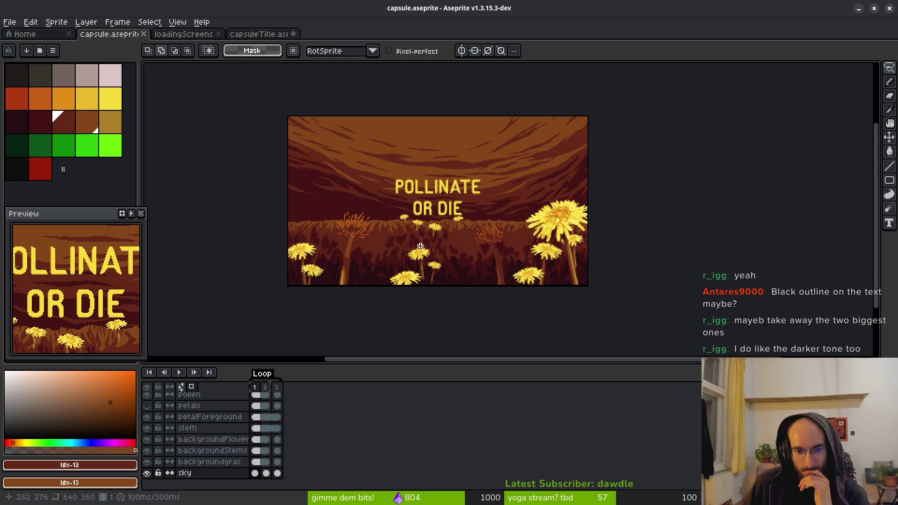
scroll(159, 421, up, 2)
click(149, 422)
click(150, 422)
click(149, 423)
click(149, 422)
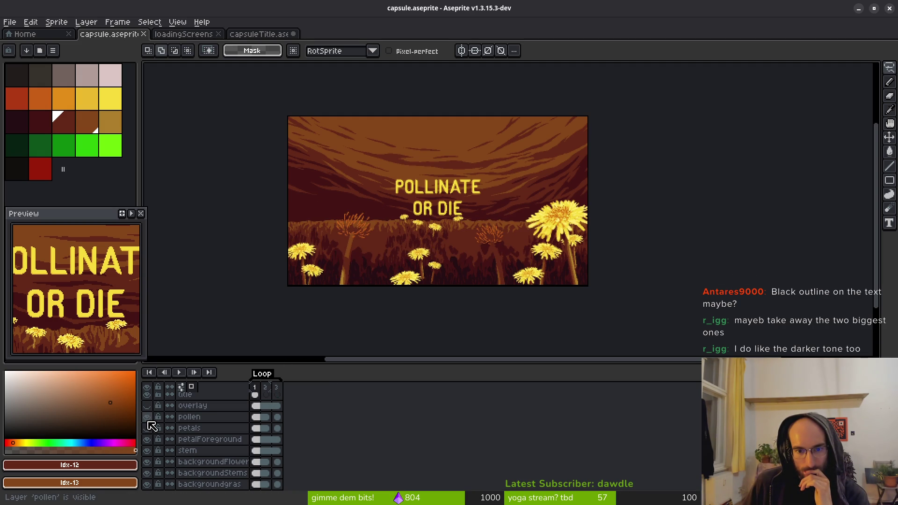
click(149, 422)
click(148, 422)
click(149, 422)
scroll(459, 262, down, 1)
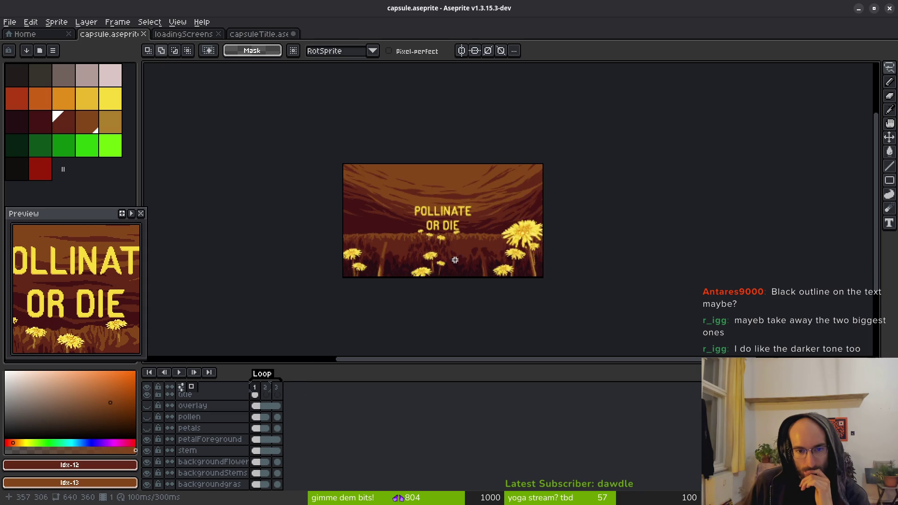
scroll(462, 258, up, 1)
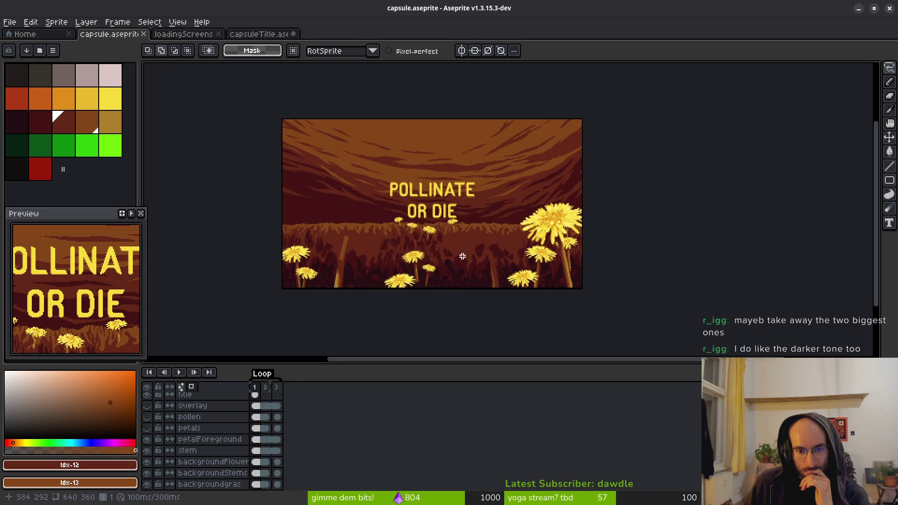
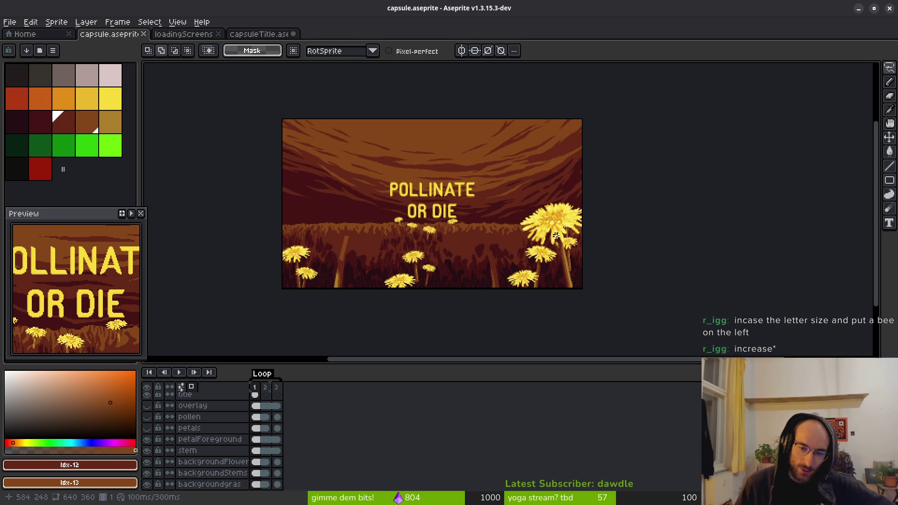
Switch from the capsule artwork to the ScourgeBringer Steam store page in Firefox
scroll(519, 238, up, 2)
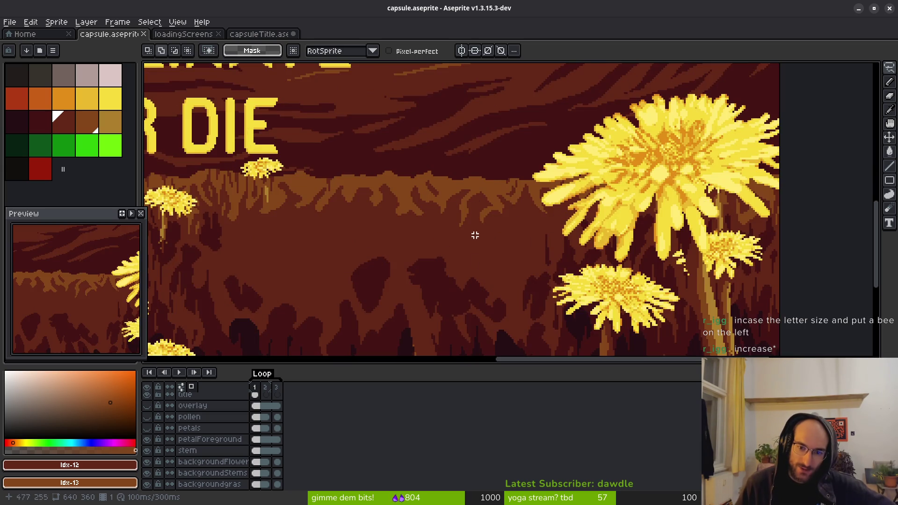
scroll(665, 202, down, 2)
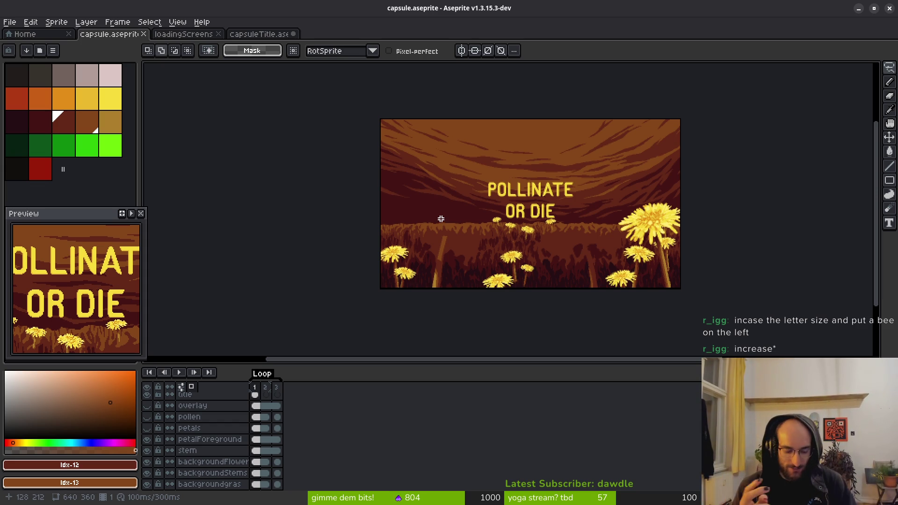
key(alt+Tab)
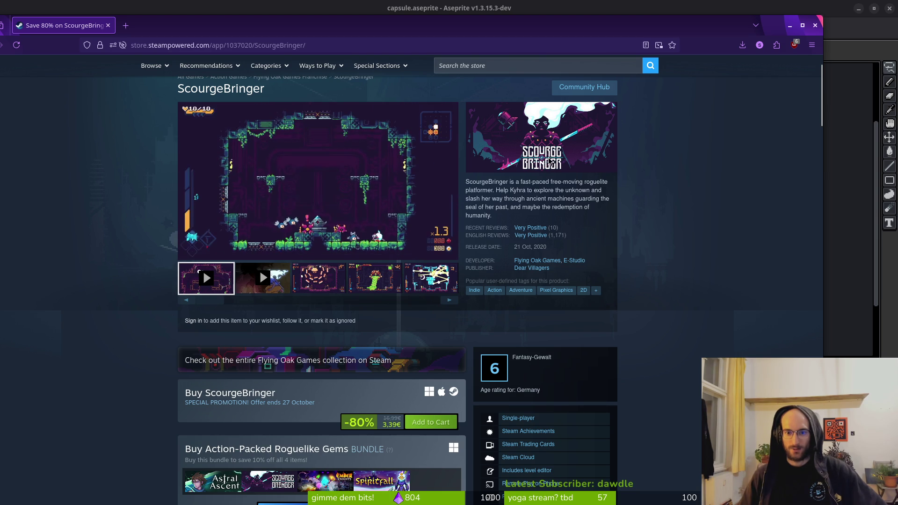
Search the Steam store for 'stardew' and open the Stardew Valley page
scroll(168, 86, up, 2)
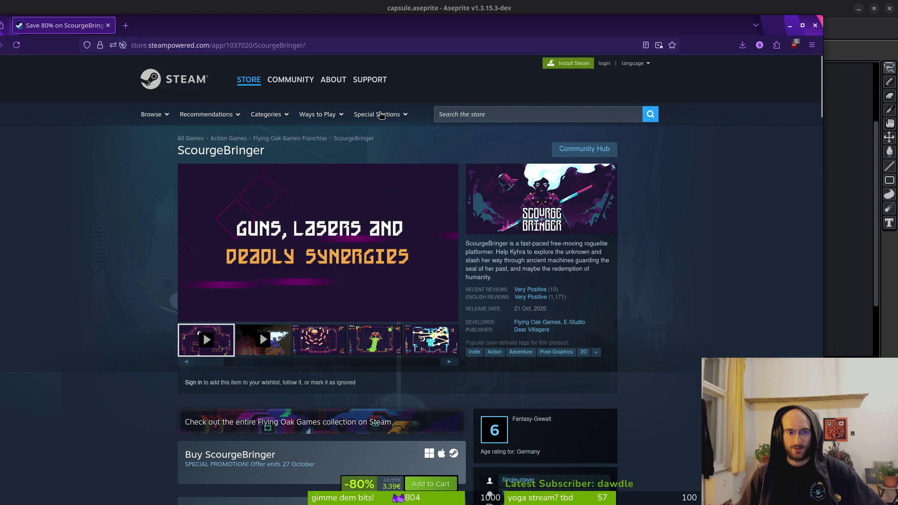
click(491, 117)
text(stardew)
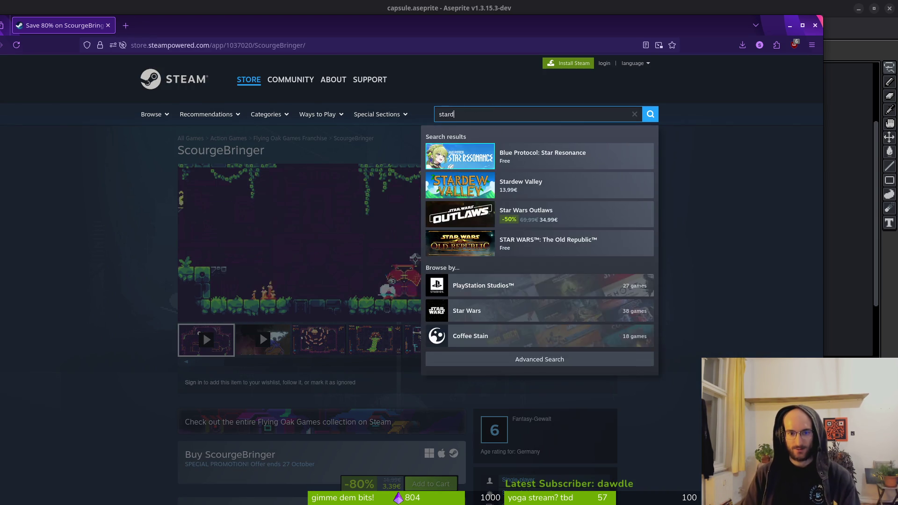
key(Down)
key(Return)
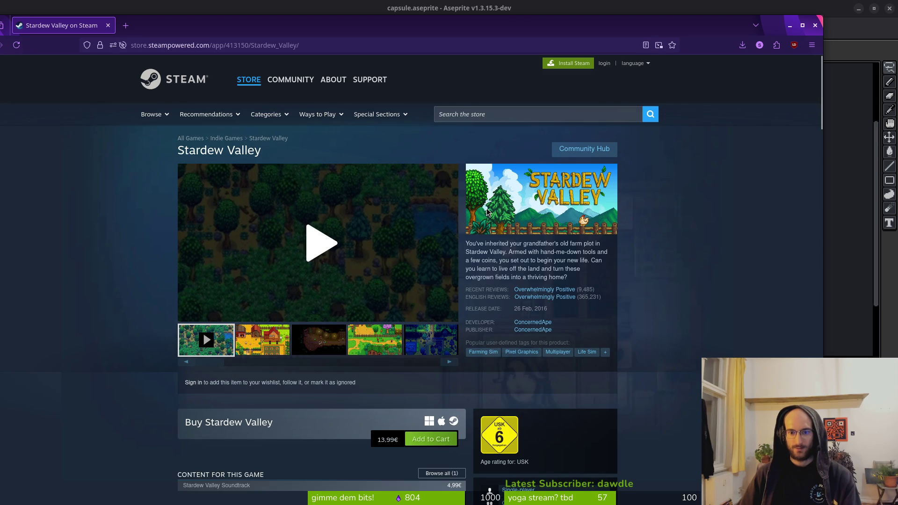
Search the store for 'hollo' to reach the Hollow Knight: Silksong page
click(491, 115)
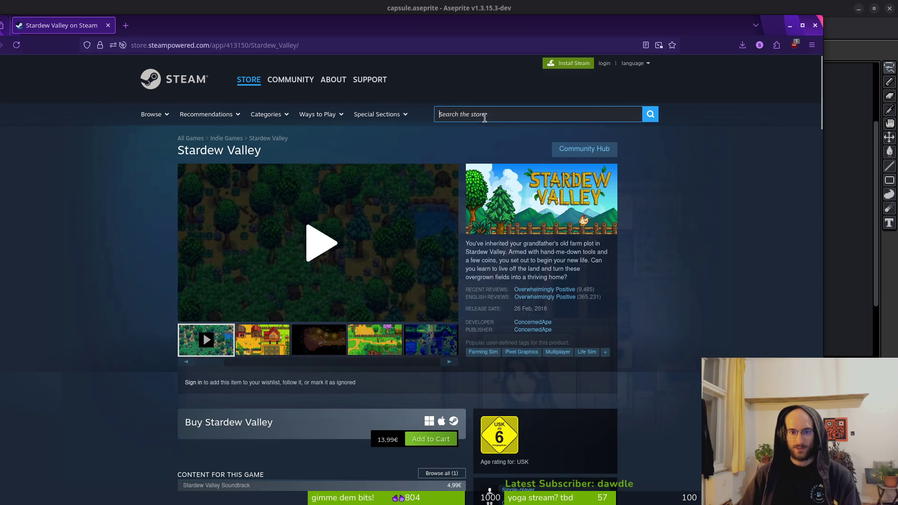
text(r)
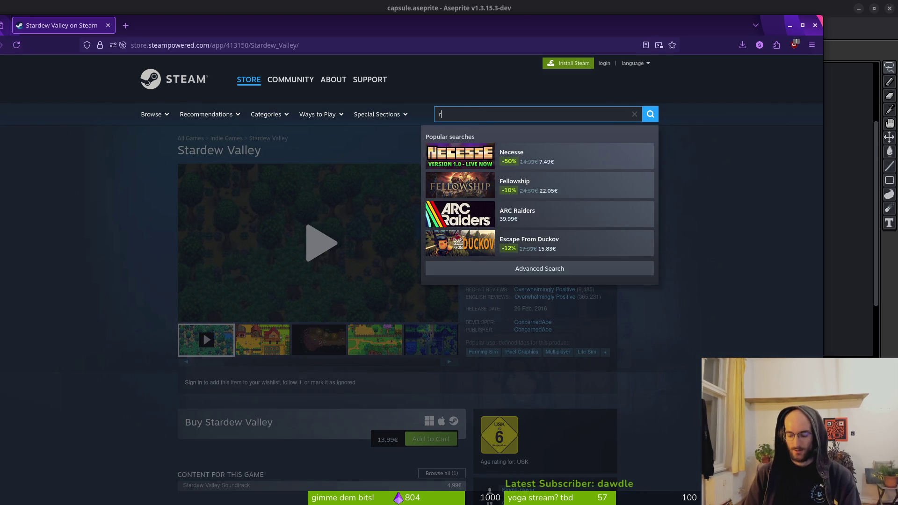
key(BackSpace)
text(hollo)
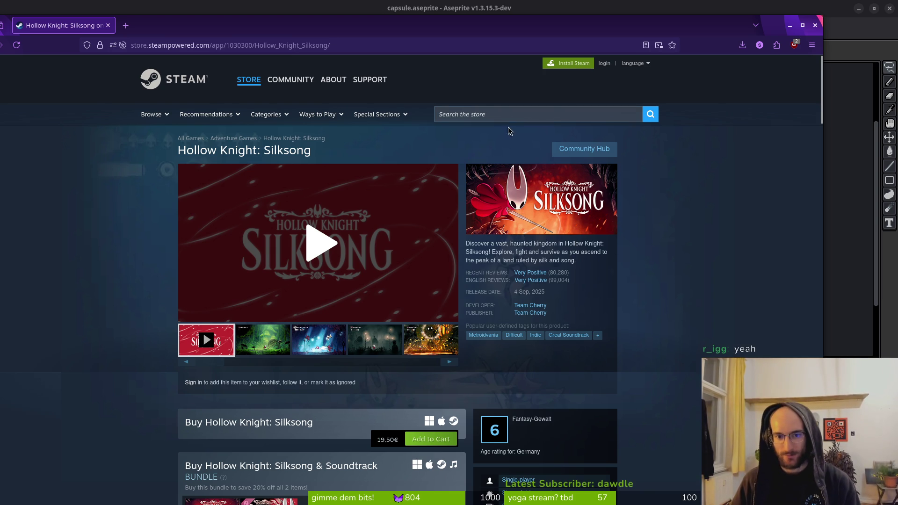
Search the store for 'ori' and open Ori and the Will of the Wisps
click(521, 119)
text(ori)
key(Return)
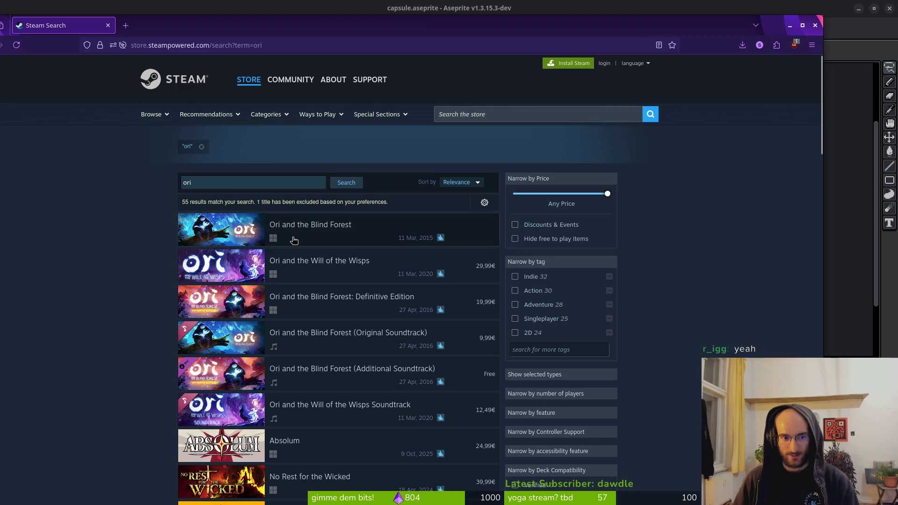
mouse_move(308, 227)
mouse_move(214, 268)
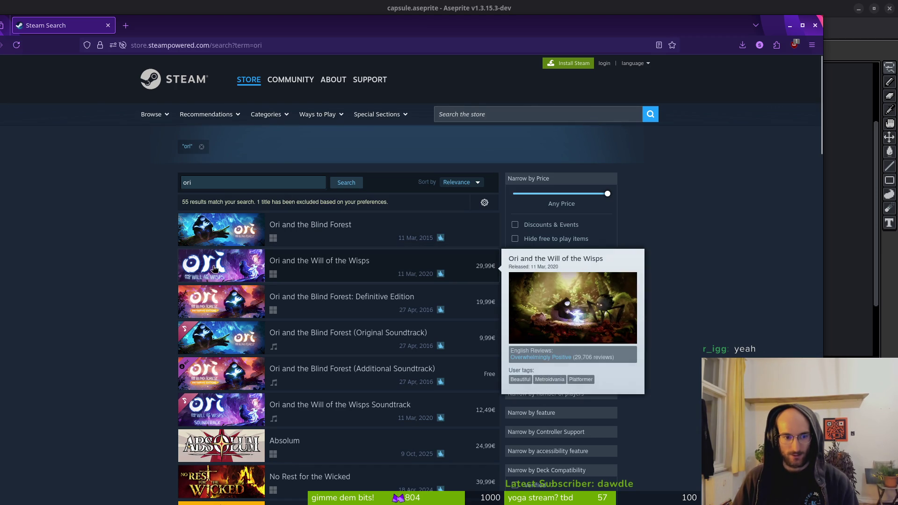
click(334, 267)
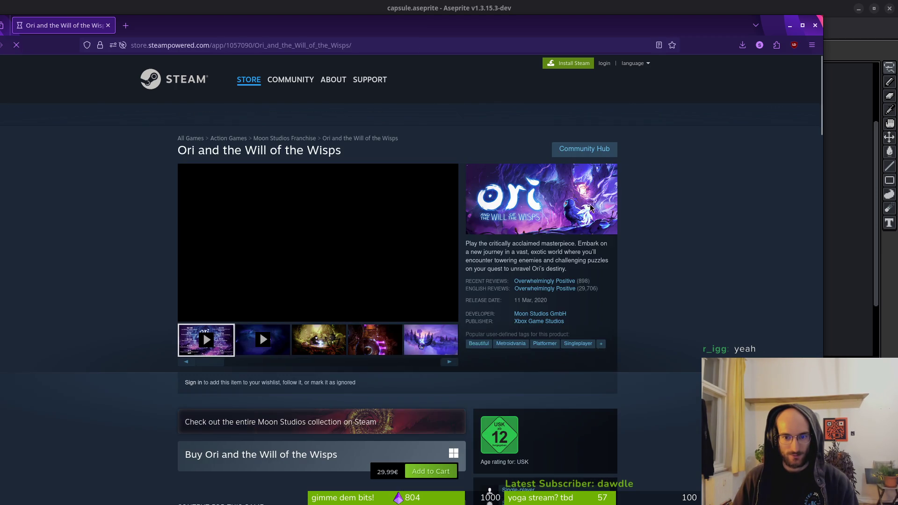
Revisit the Ori page, then open Firewatch from the ori results
key(alt+Left)
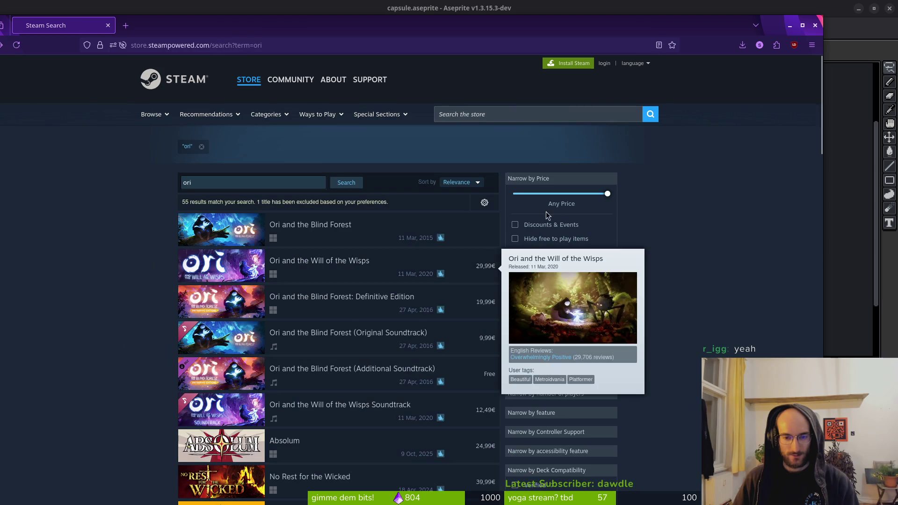
click(237, 273)
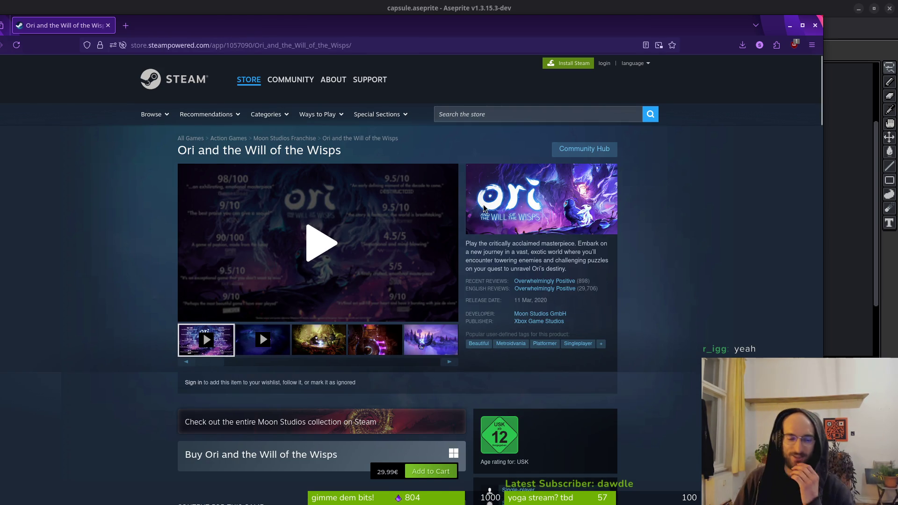
key(alt+Left)
scroll(219, 440, down, 3)
click(205, 393)
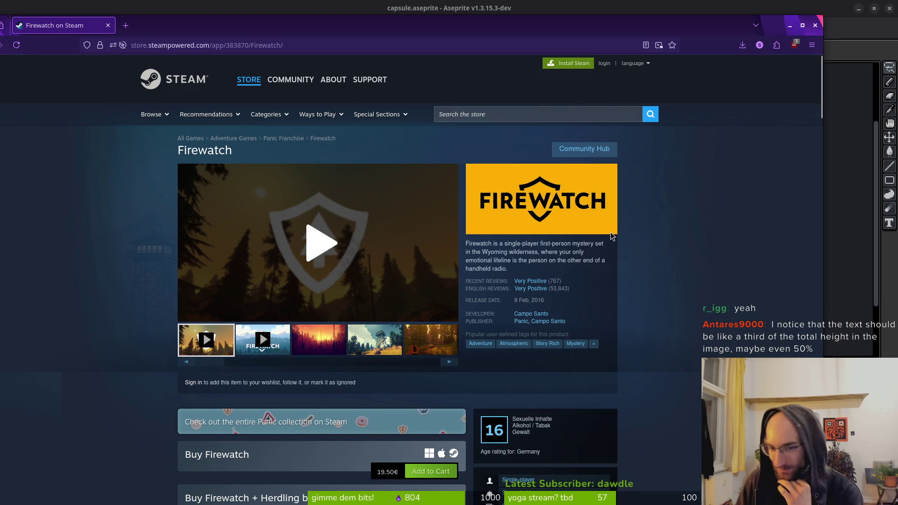
Check Ori again, go back to ScourgeBringer, and open Return of the Obra Dinn in a new tab
key(alt+Left)
scroll(550, 199, up, 3)
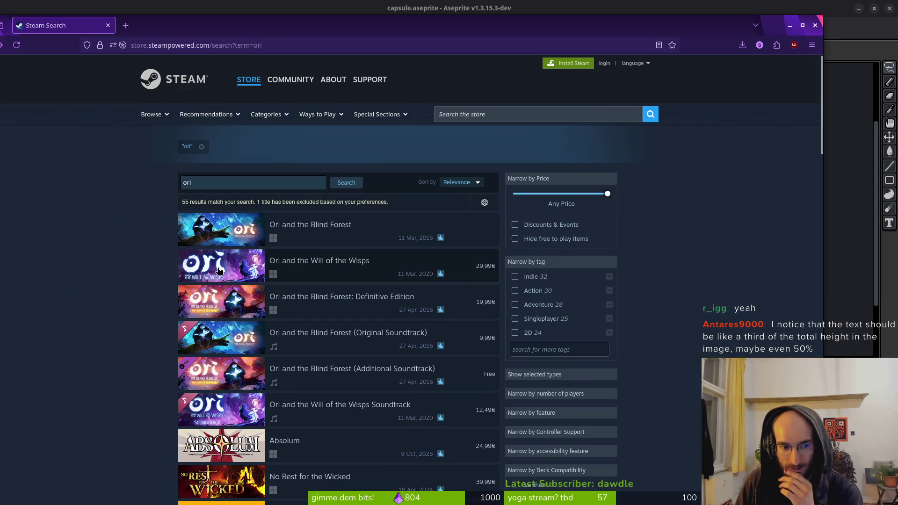
click(220, 271)
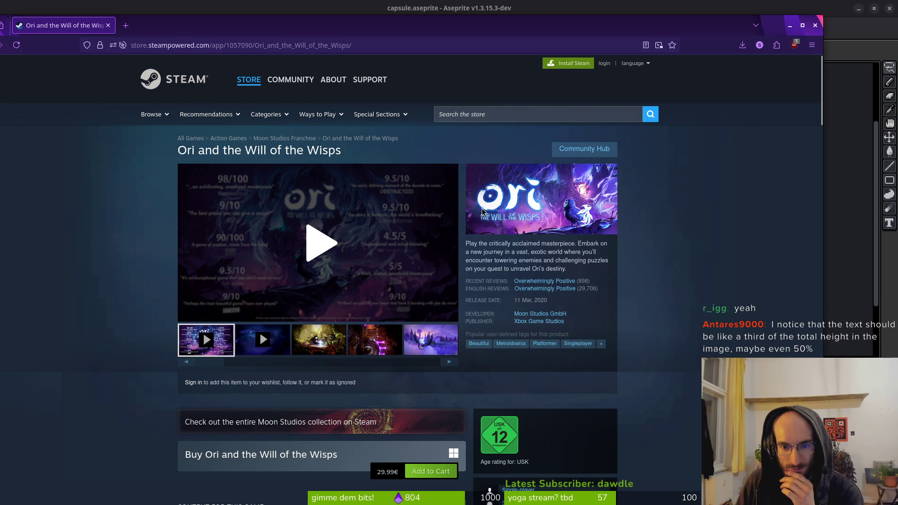
key(alt+Left)
key(alt+Left)
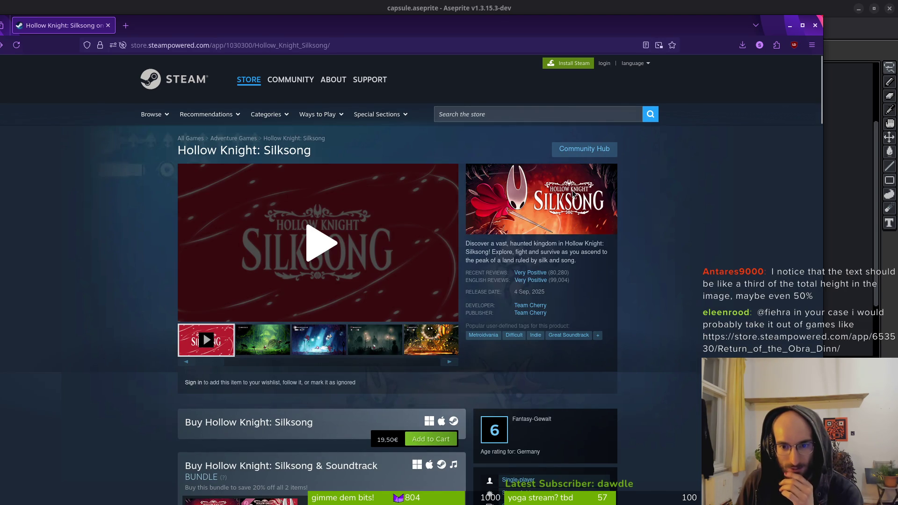
key(alt+Left)
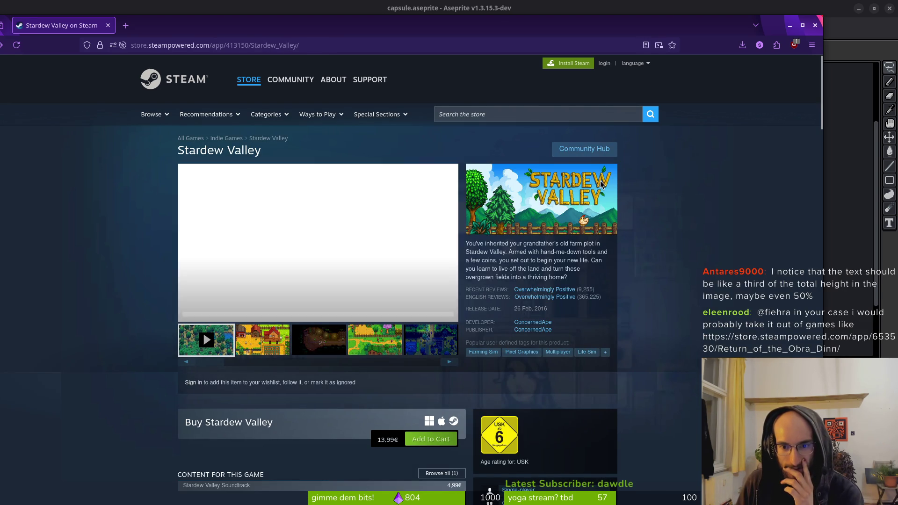
key(alt+Left)
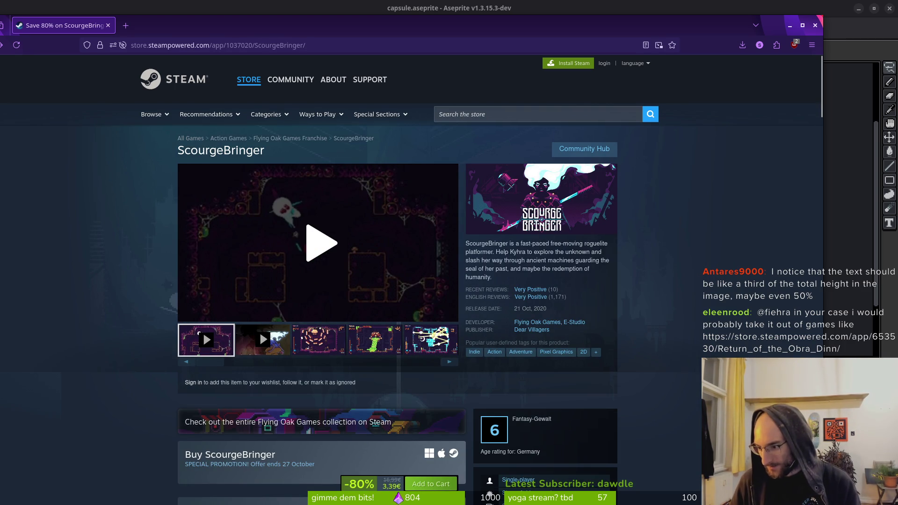
mouse_move(608, 93)
mouse_down()
mouse_move(552, 71)
mouse_move(243, 24)
mouse_up()
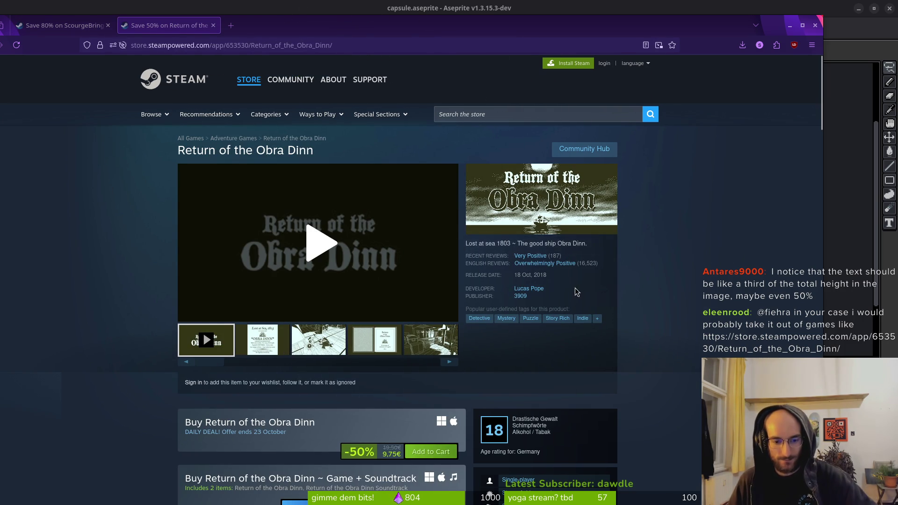
Scroll Obra Dinn's page down to More Like This and open Outer Wilds
scroll(593, 339, down, 5)
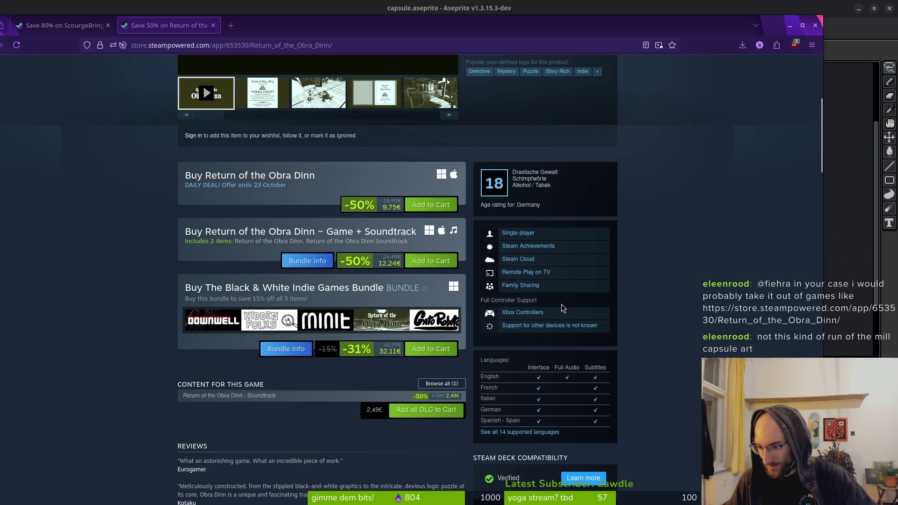
scroll(562, 308, up, 5)
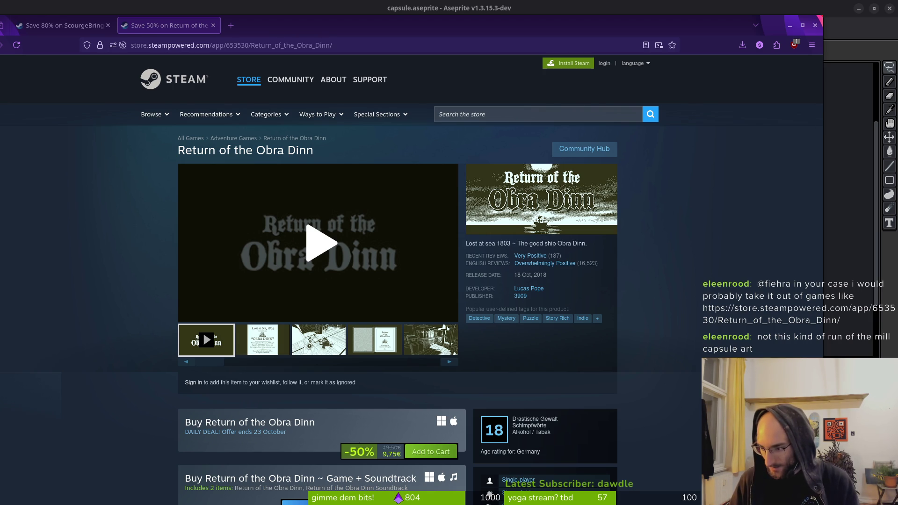
scroll(479, 363, down, 15)
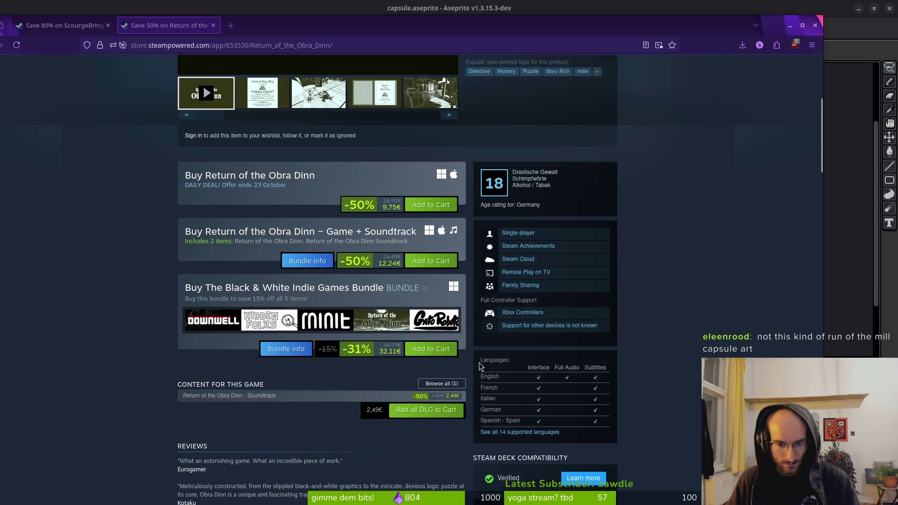
scroll(397, 388, down, 5)
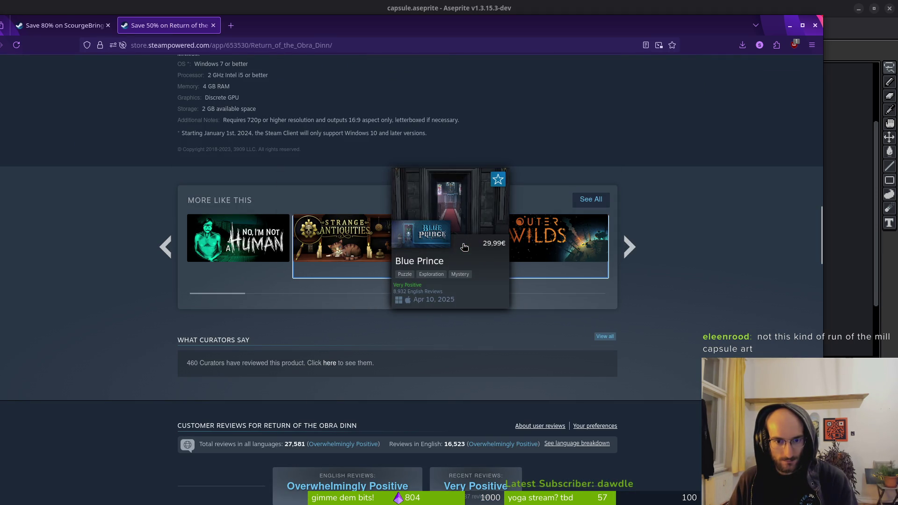
click(516, 248)
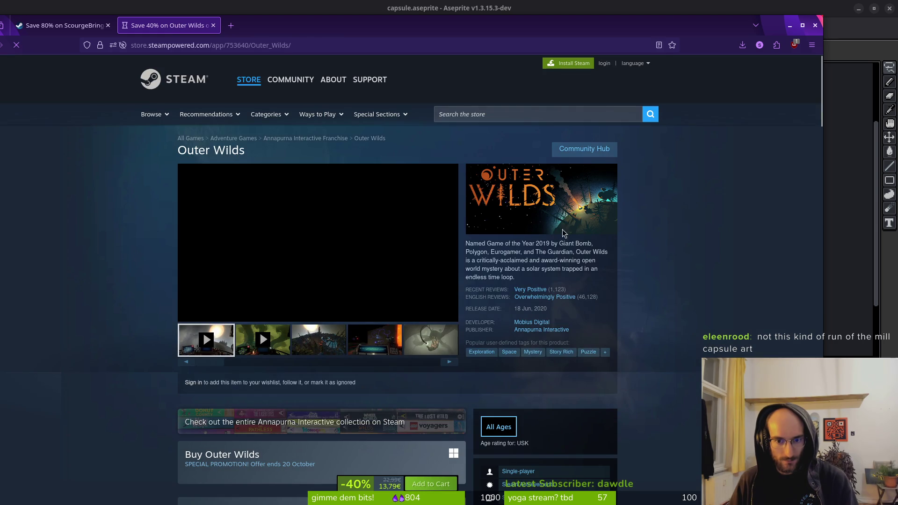
click(469, 115)
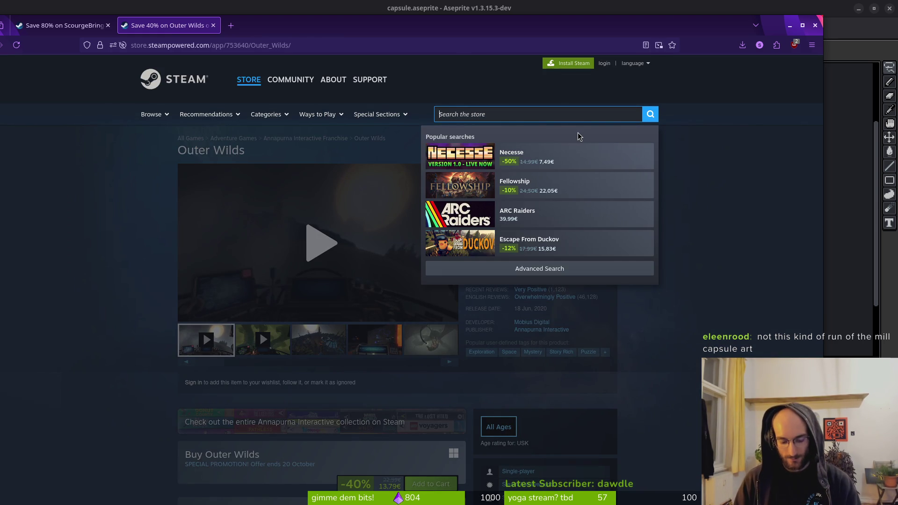
Search the store for 'dead cells' and open the Dead Cells page
text(dead cells)
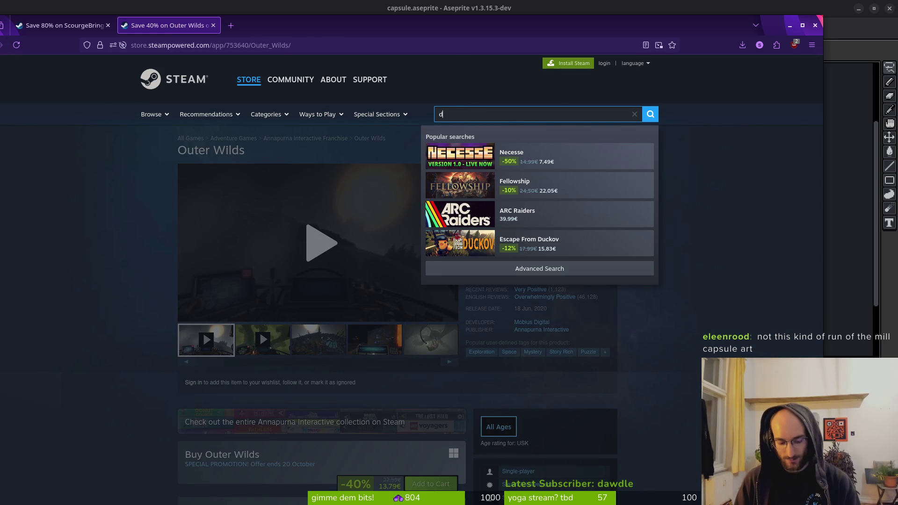
key(Return)
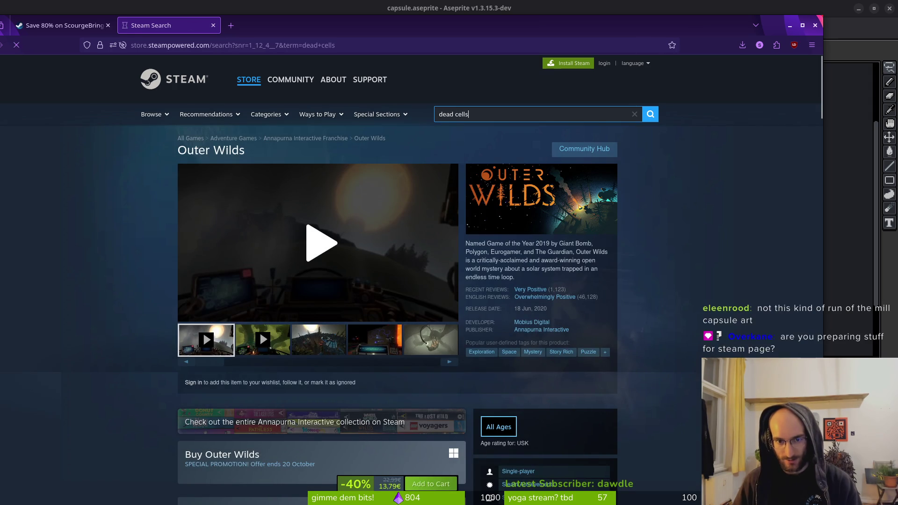
click(285, 226)
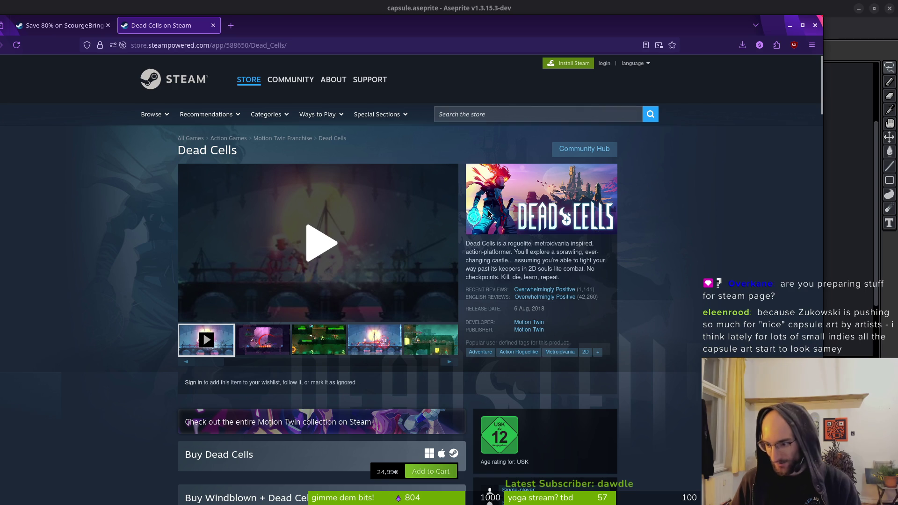
mouse_move(579, 296)
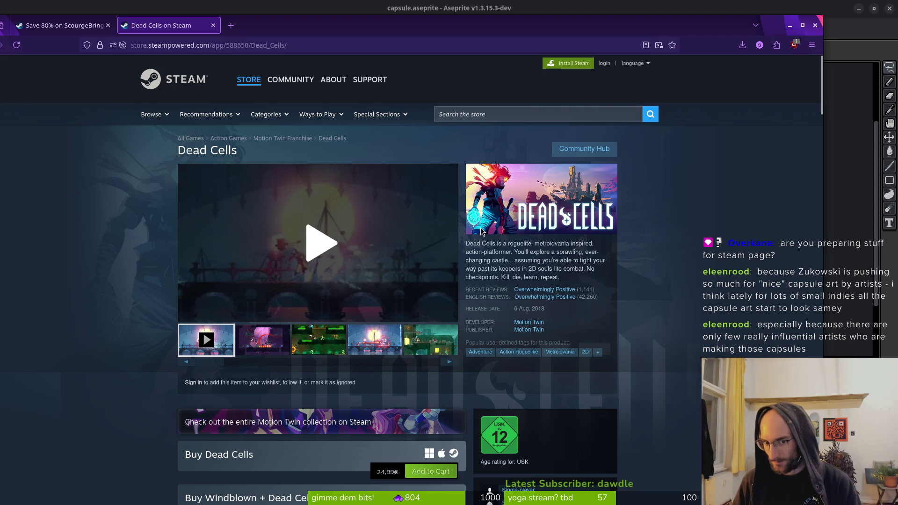
Open Necesse from the popular searches and scroll through its store page
click(495, 115)
click(472, 167)
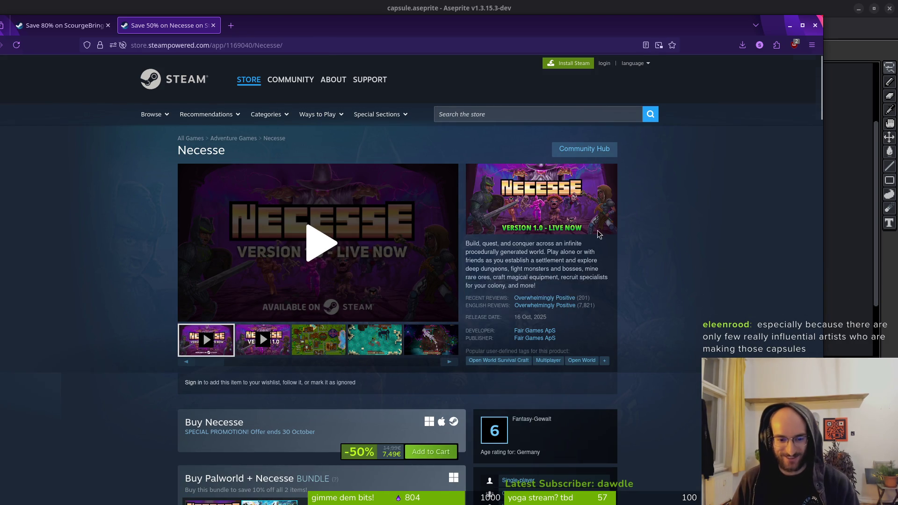
scroll(617, 265, down, 3)
scroll(619, 266, down, 10)
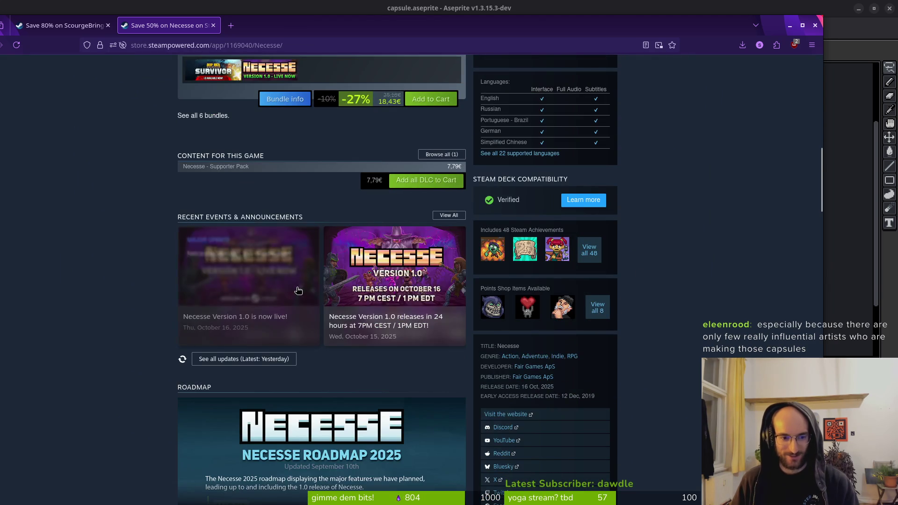
scroll(622, 327, down, 3)
scroll(587, 344, down, 5)
scroll(566, 327, up, 15)
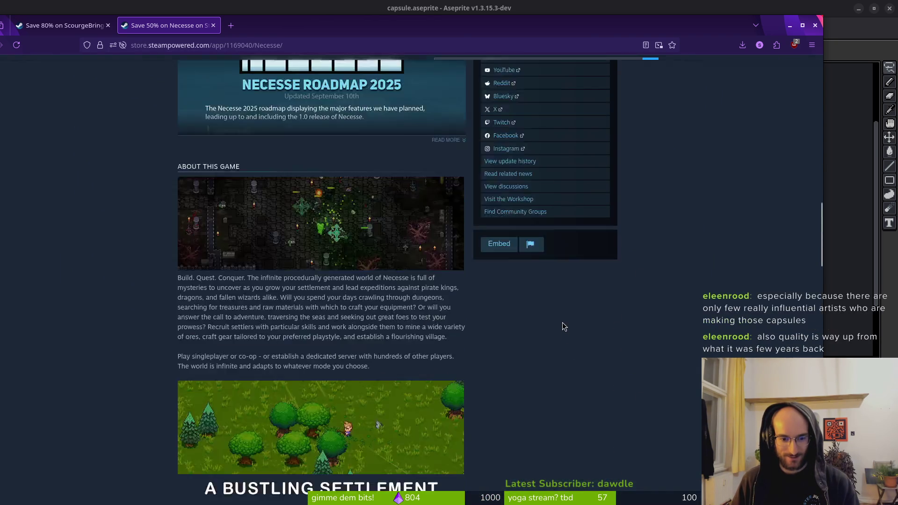
scroll(576, 187, up, 7)
click(522, 116)
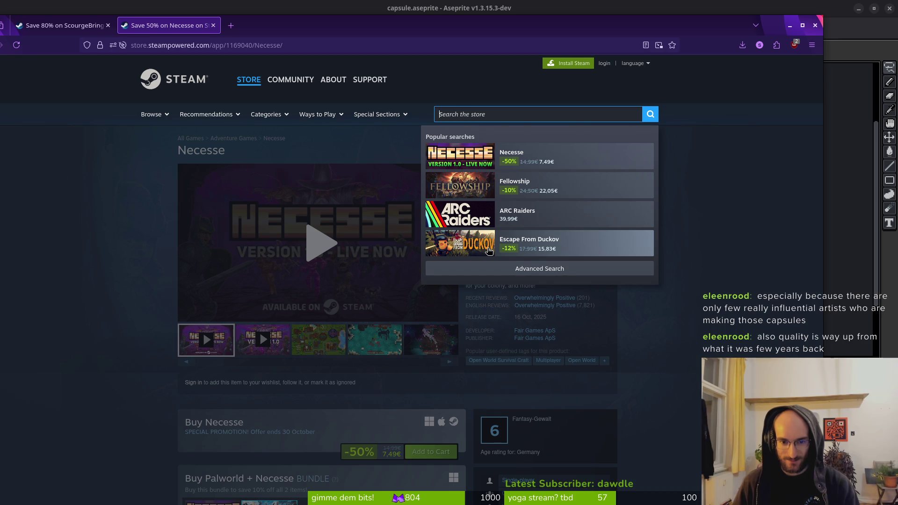
Search the store for 'bee game' and look over the Bee Simulator page
text(bweegam)
key(BackSpace)
key(BackSpace)
key(BackSpace)
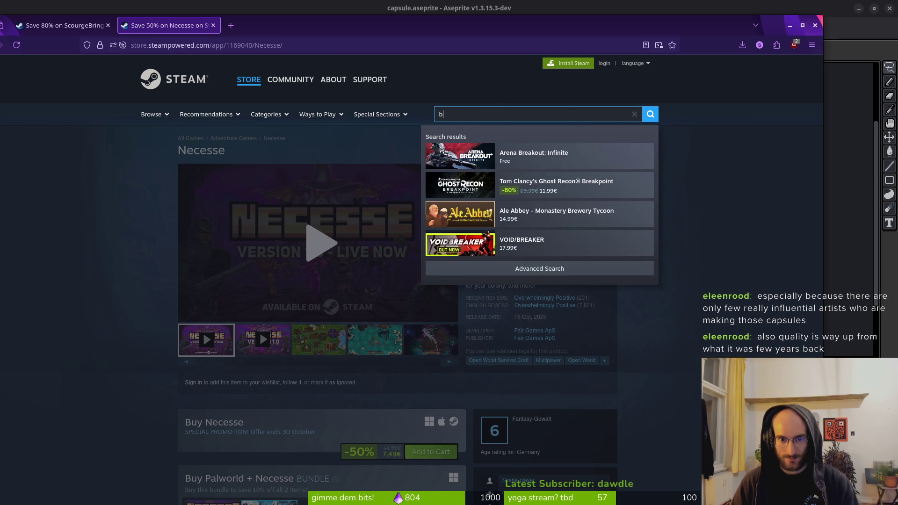
text(ee game)
key(Return)
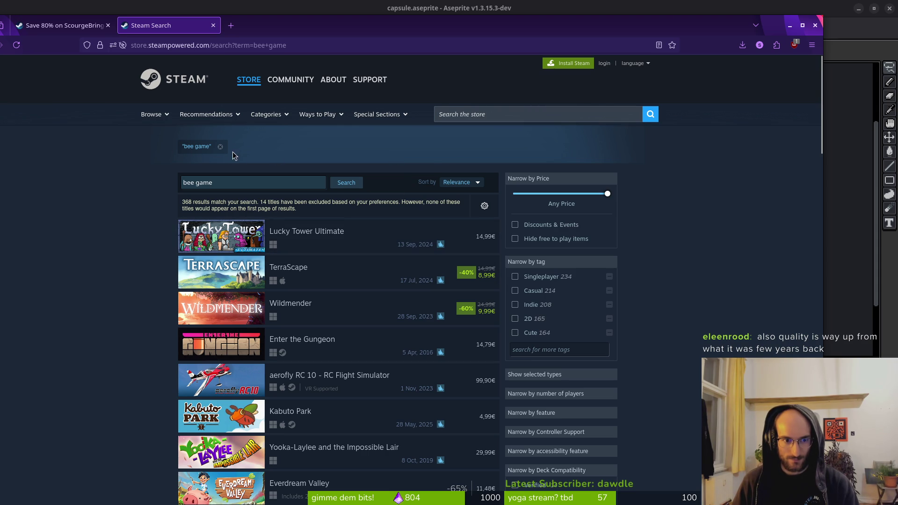
scroll(265, 261, down, 3)
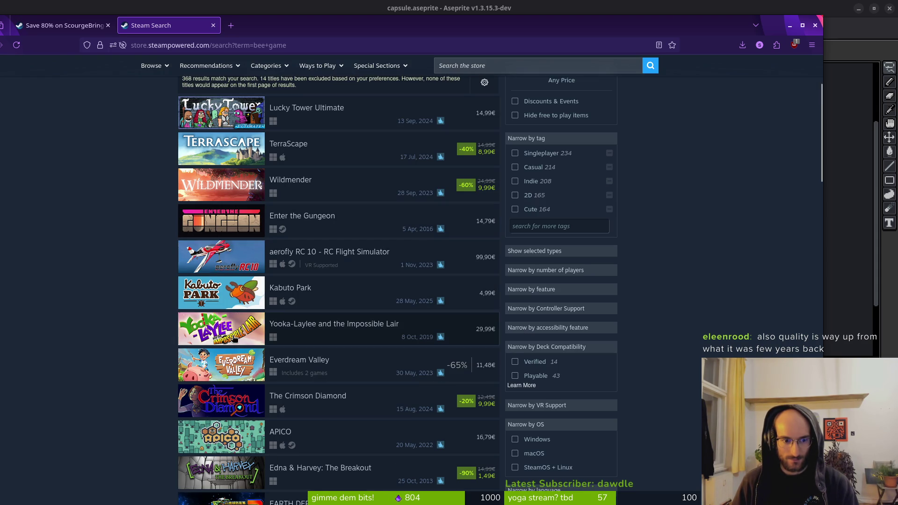
scroll(234, 339, down, 5)
scroll(228, 370, down, 3)
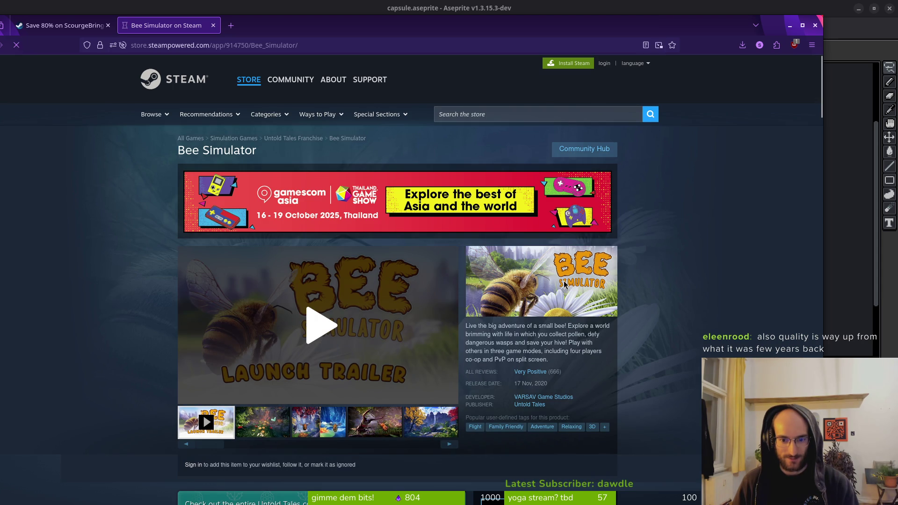
key(alt+Left)
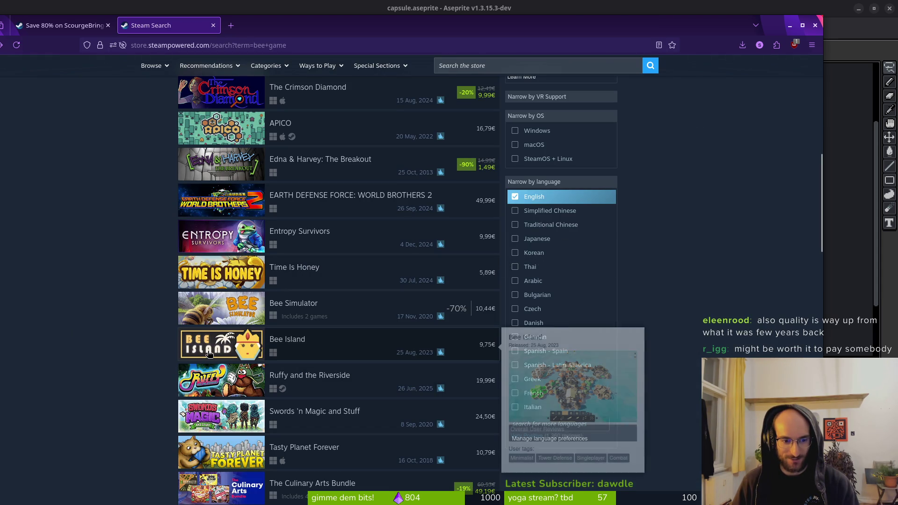
Open Bee Island from the results, then return to the bee game list
click(211, 353)
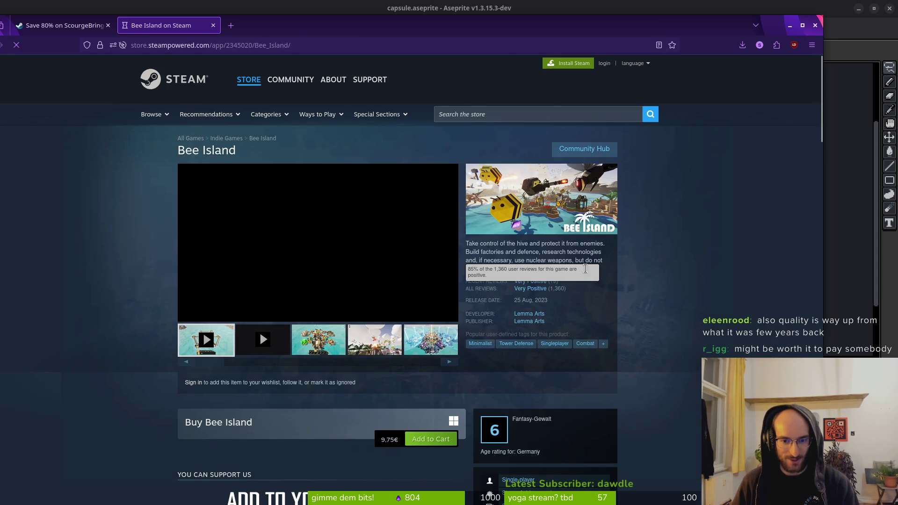
key(alt+Left)
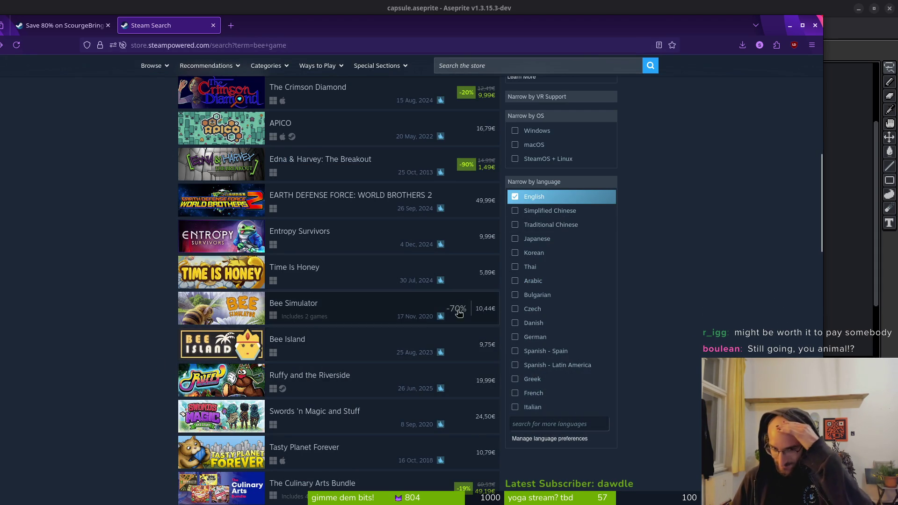
scroll(129, 357, up, 5)
scroll(159, 346, up, 2)
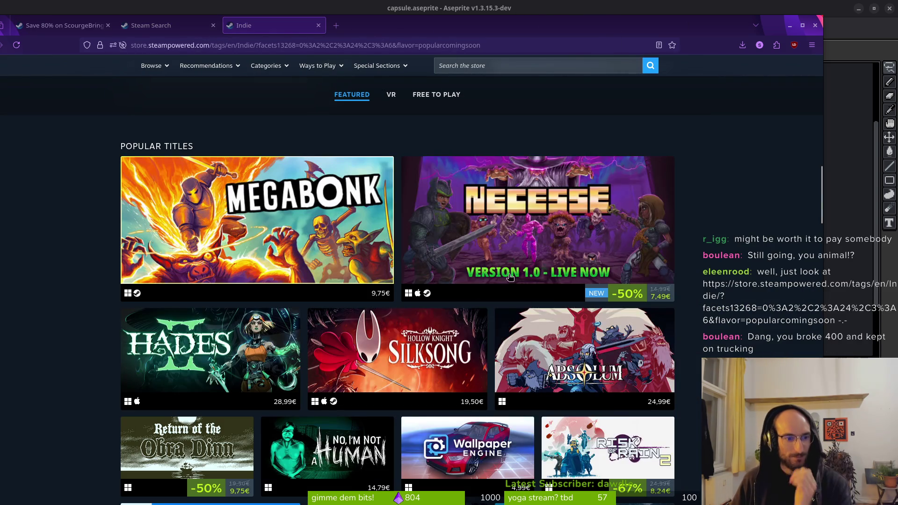
Scroll the Indie tag's Popular Titles, load more with Show more, and browse the tiles
scroll(68, 281, down, 2)
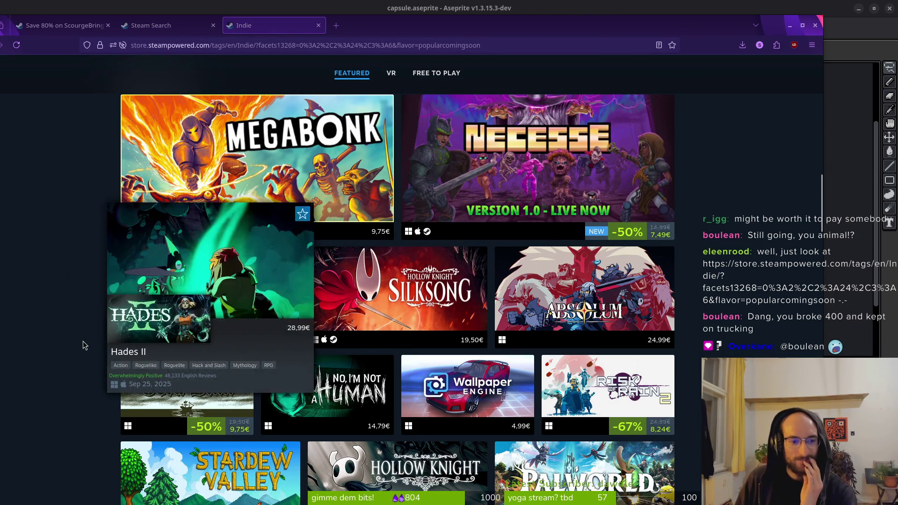
scroll(91, 334, down, 2)
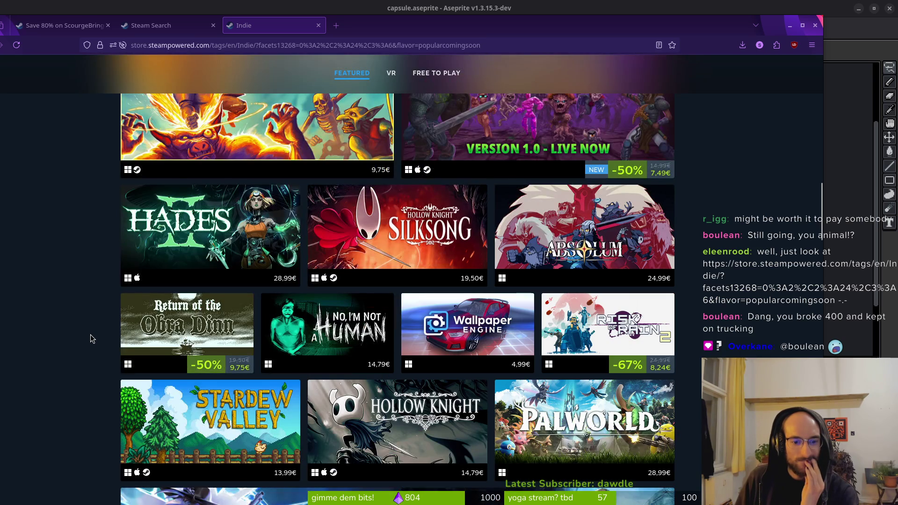
scroll(88, 337, down, 4)
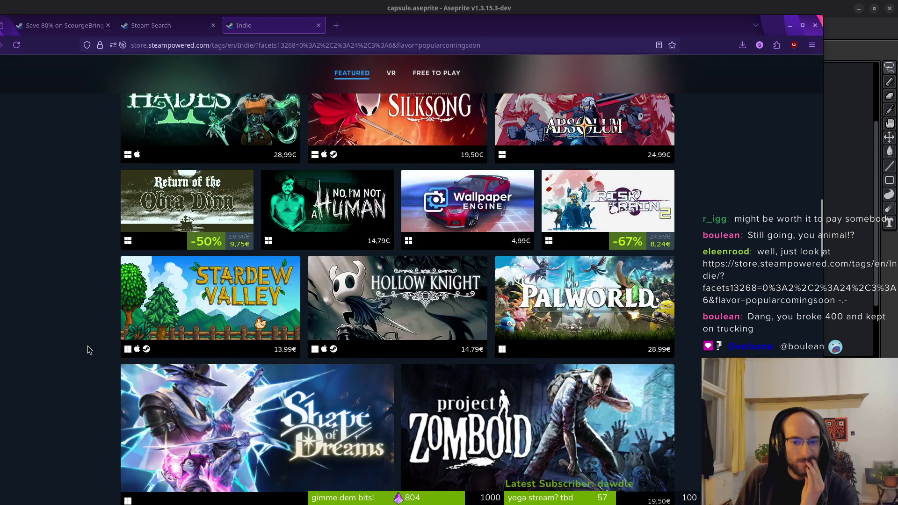
scroll(87, 346, down, 4)
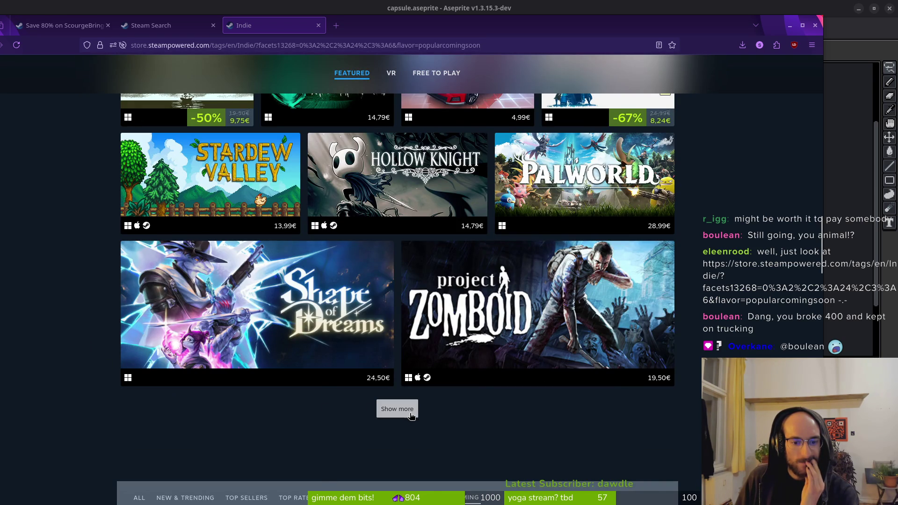
click(411, 415)
scroll(56, 325, down, 4)
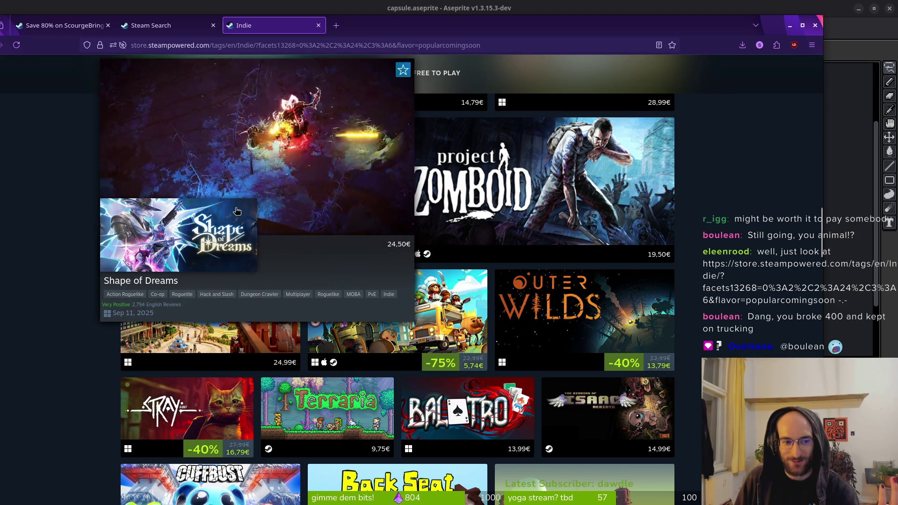
mouse_move(284, 208)
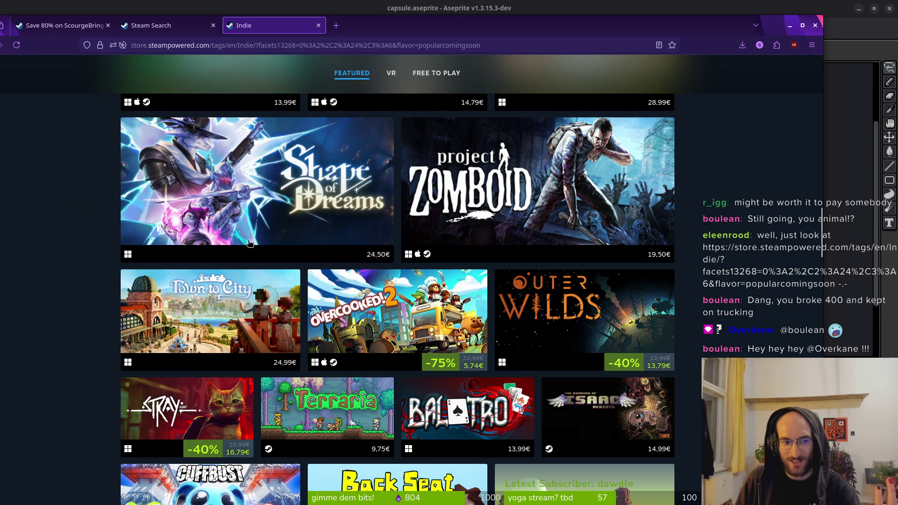
scroll(48, 297, down, 2)
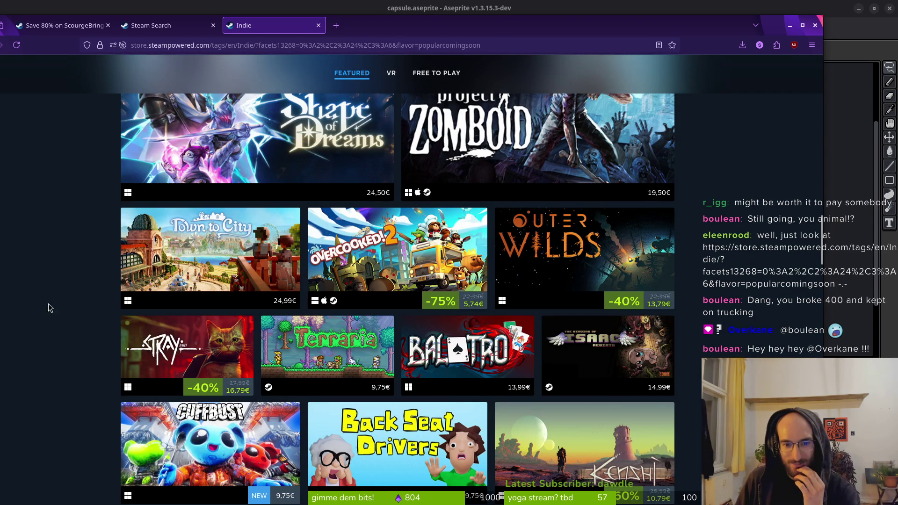
scroll(756, 284, down, 2)
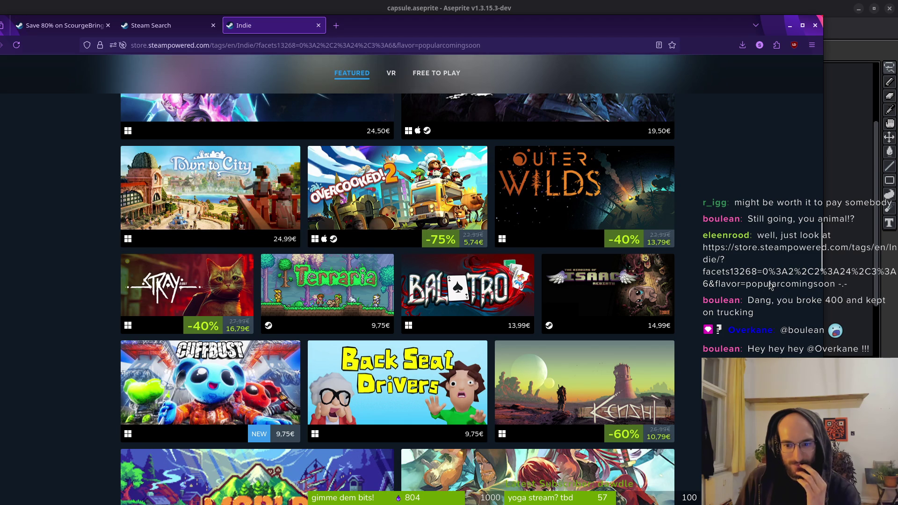
mouse_move(627, 299)
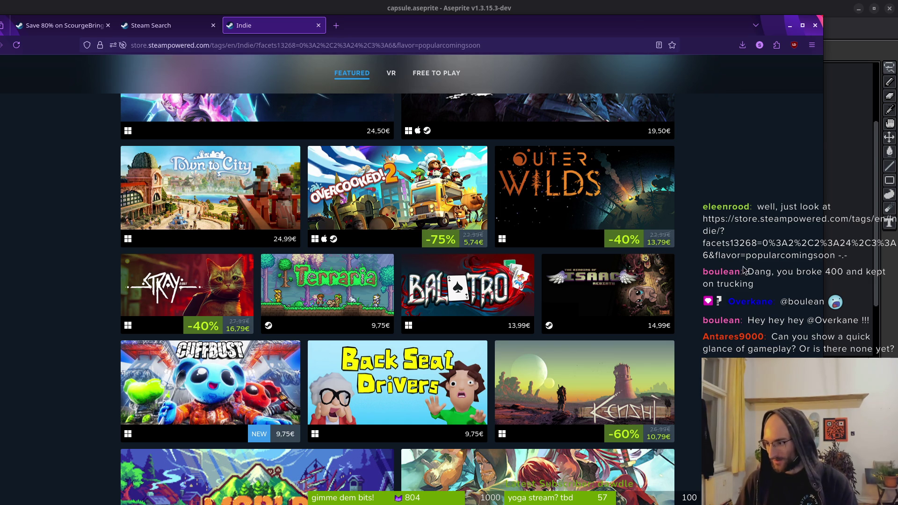
key(alt+Tab)
Launch the pollen game and fly the bee past the spiked pillar through the first cave
click(741, 29)
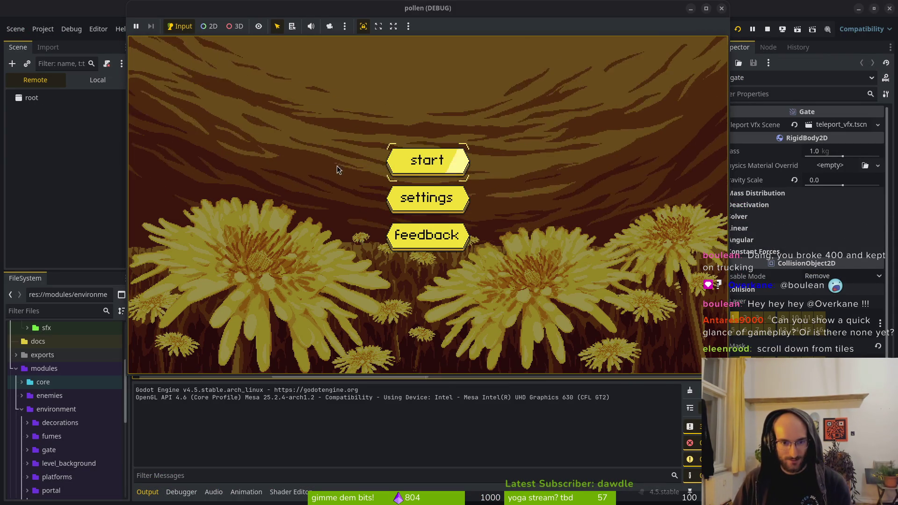
key(Return)
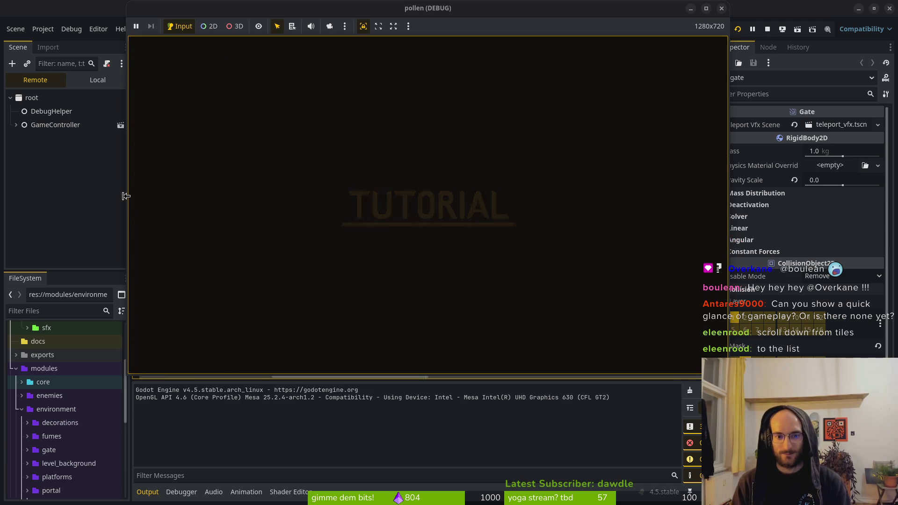
key(Up)
key(Right)
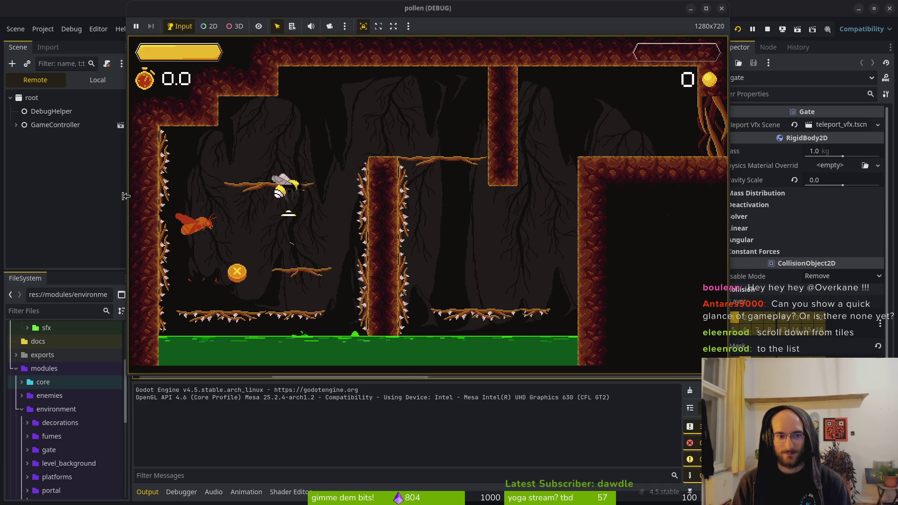
key(Right)
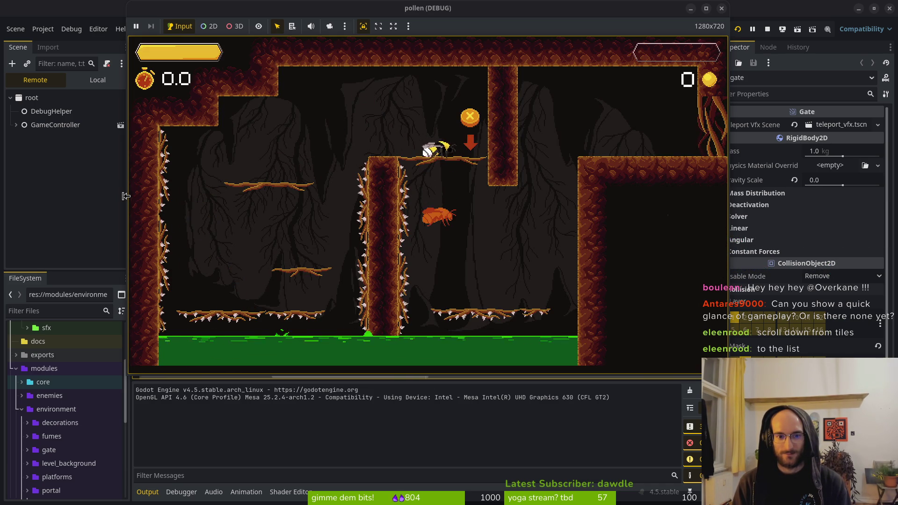
key(Up)
key(Right)
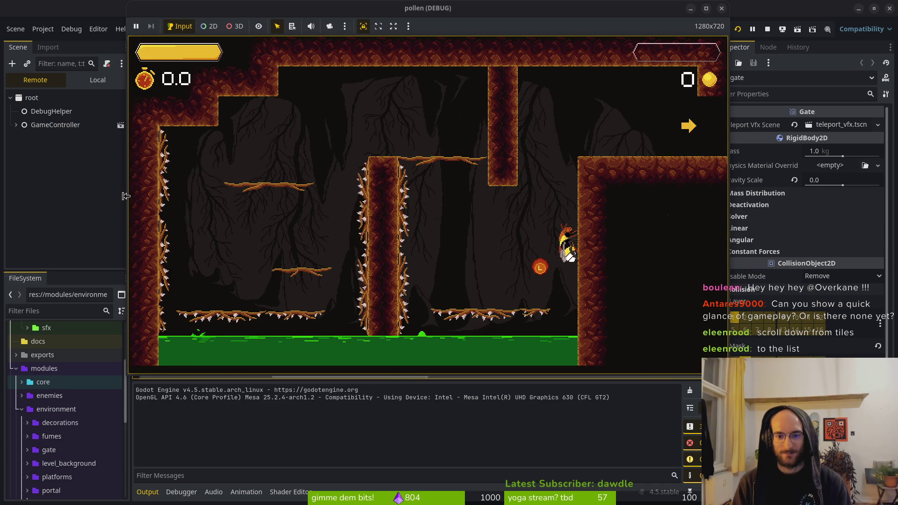
key(Up)
key(Right)
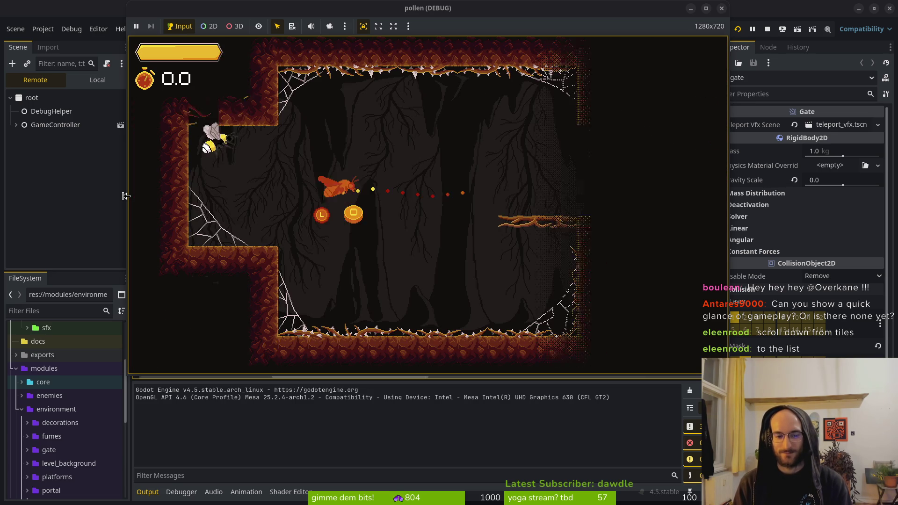
key(Right)
Cross the second cave level, slashing moths to build a combo before the exit
key(Up)
key(Right)
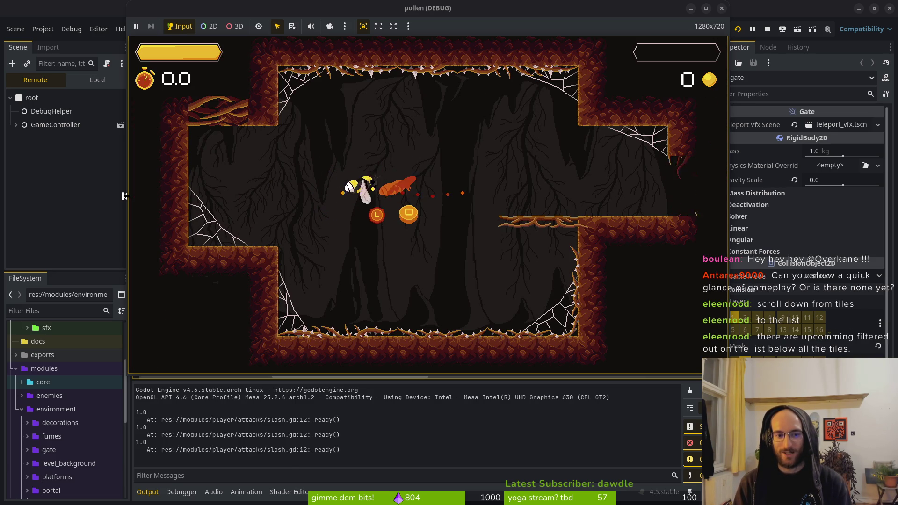
key(Right)
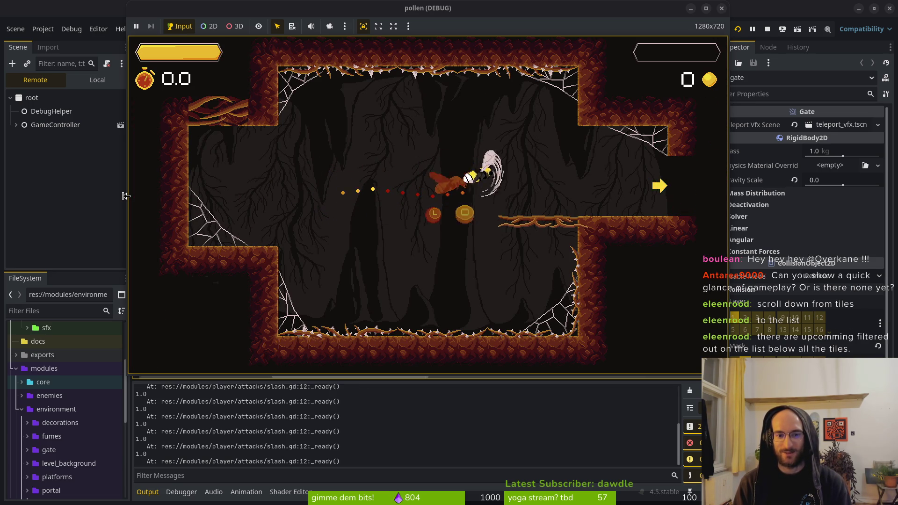
key(Right)
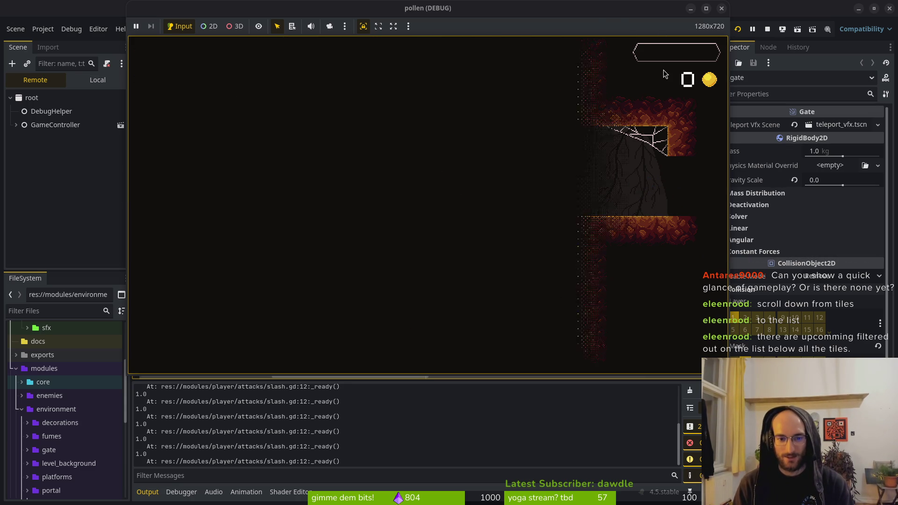
key(space)
key(space)
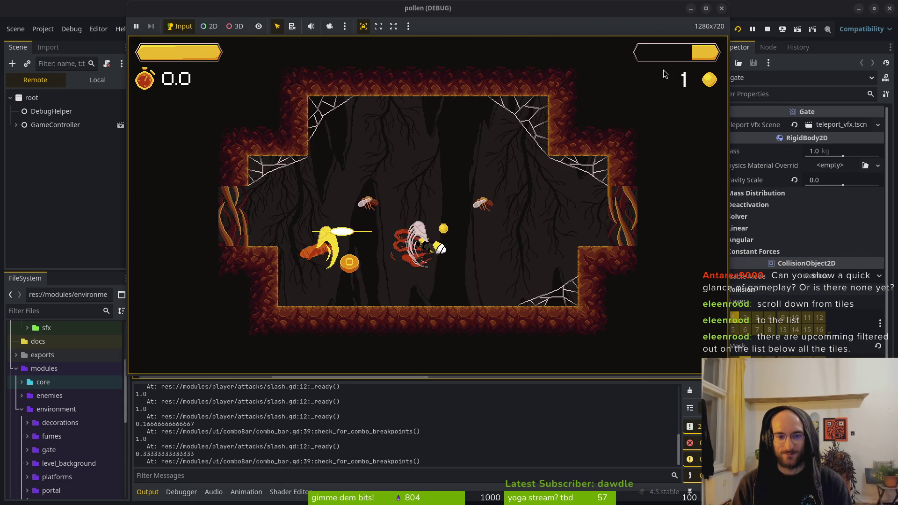
key(space)
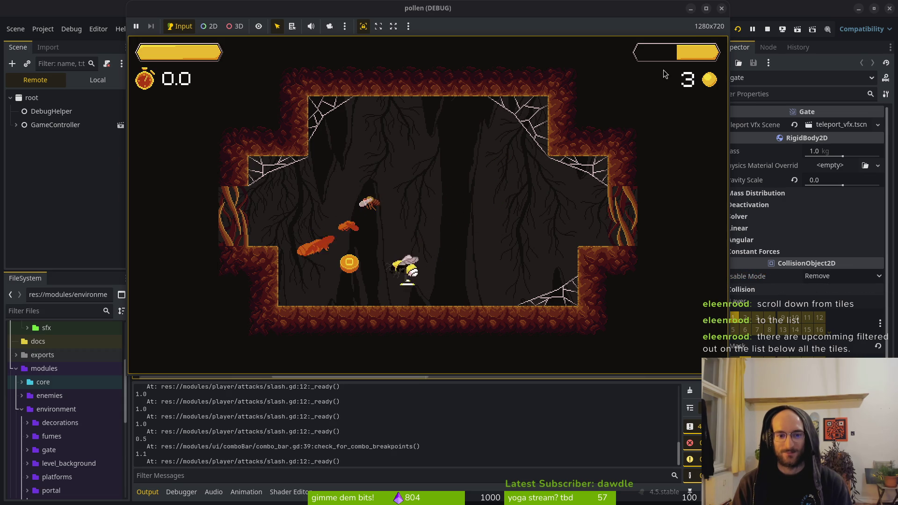
key(space)
key(space)
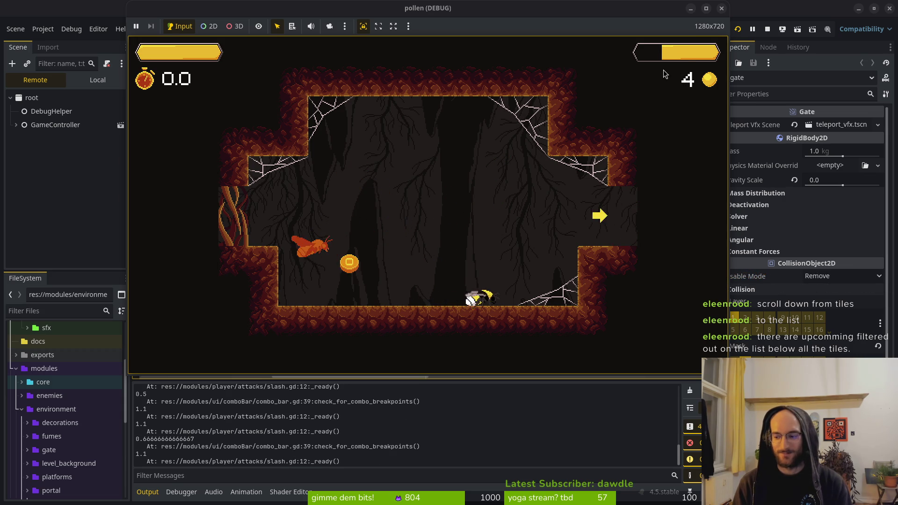
key(space)
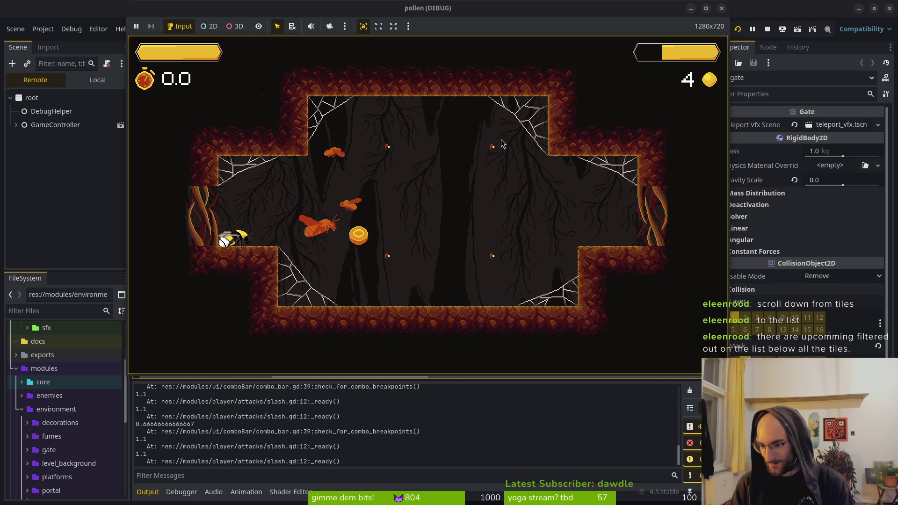
Dash and slash around the next room, collecting coins and killing the mosquito
key(d)
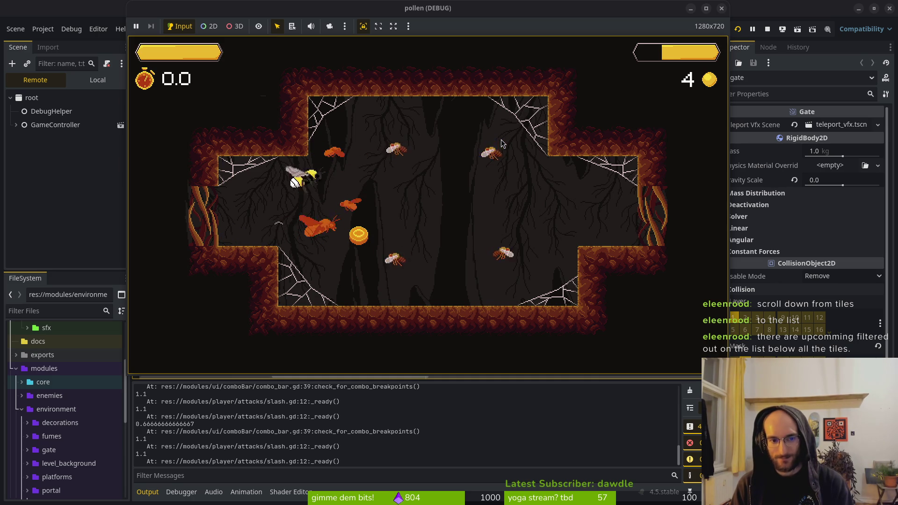
click(501, 139)
key(d)
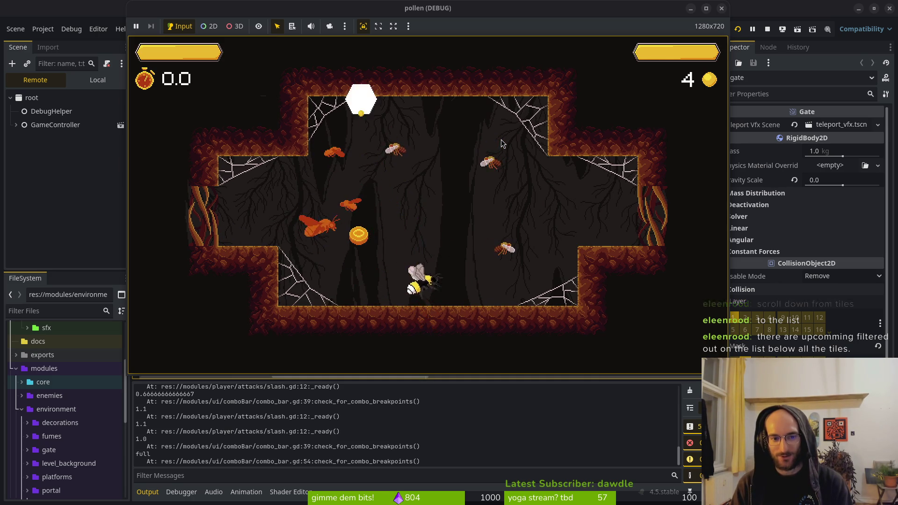
click(501, 139)
click(500, 139)
click(500, 140)
click(501, 140)
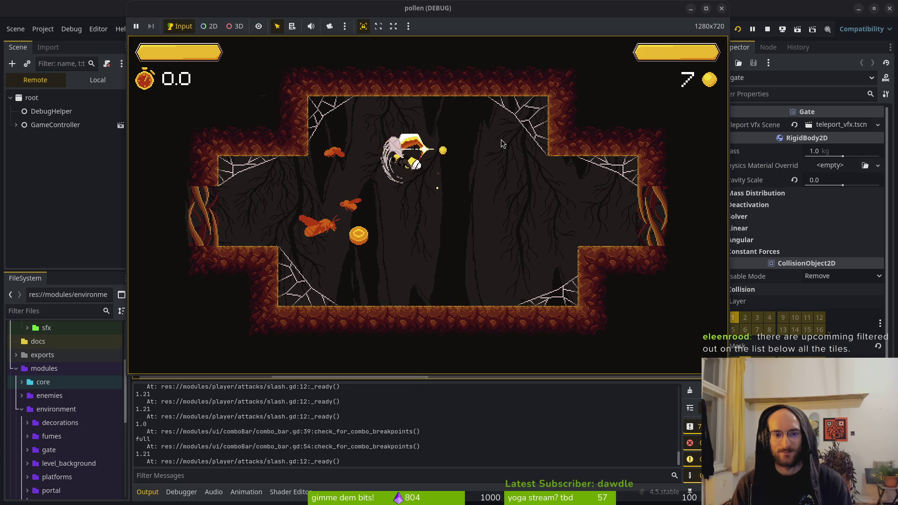
click(501, 139)
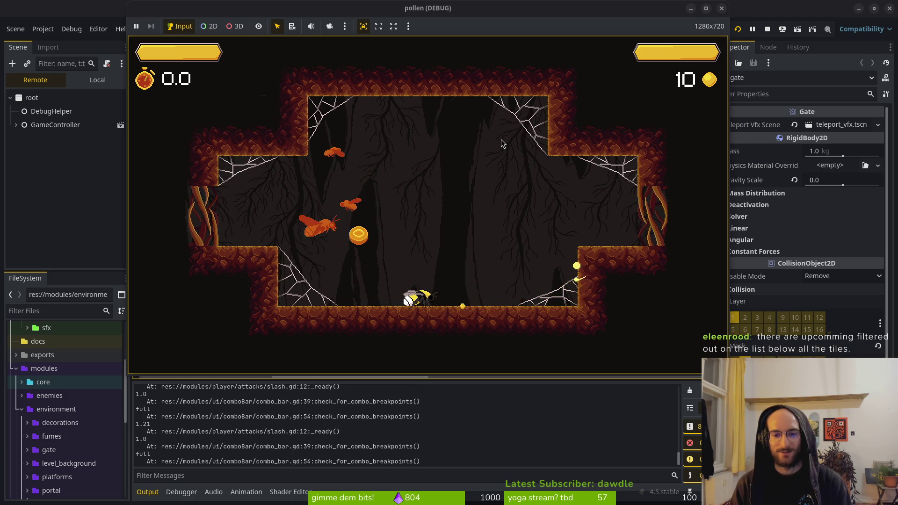
click(501, 139)
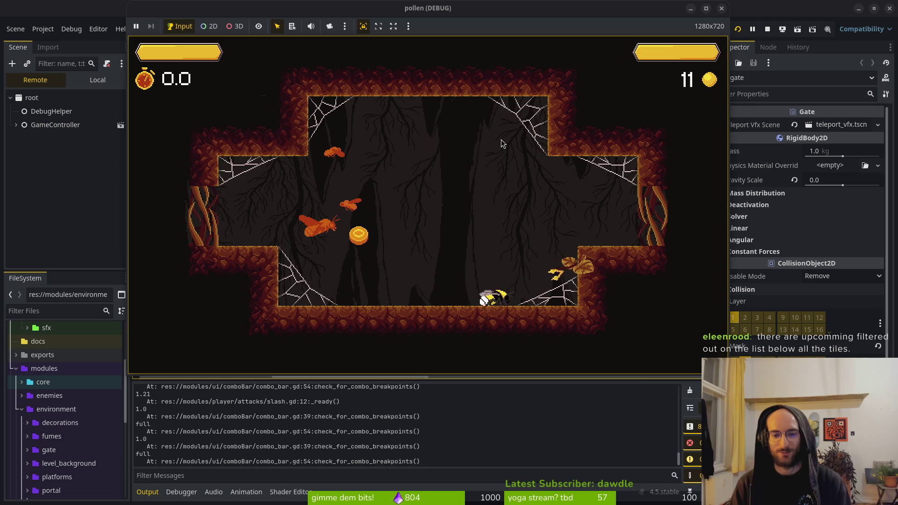
click(501, 139)
click(501, 139)
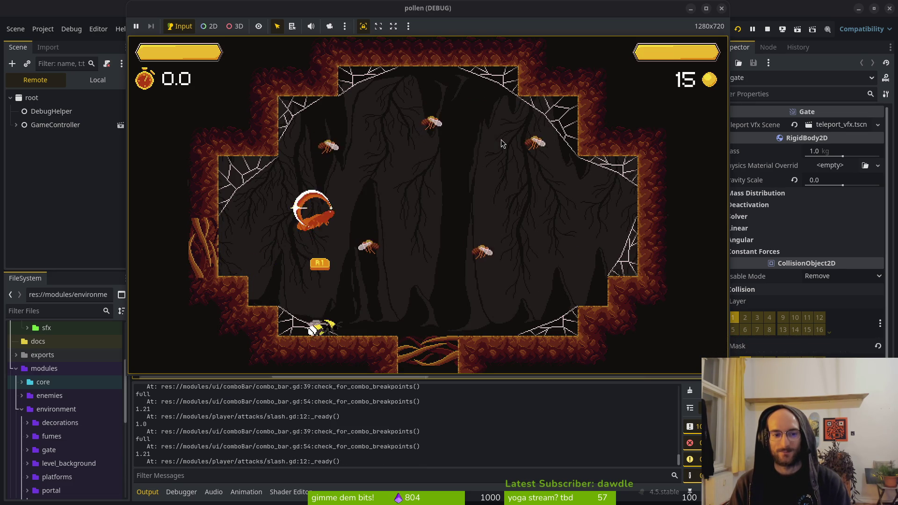
Slash the newly spawned enemies and flies, then head right into the dandelion room
click(500, 139)
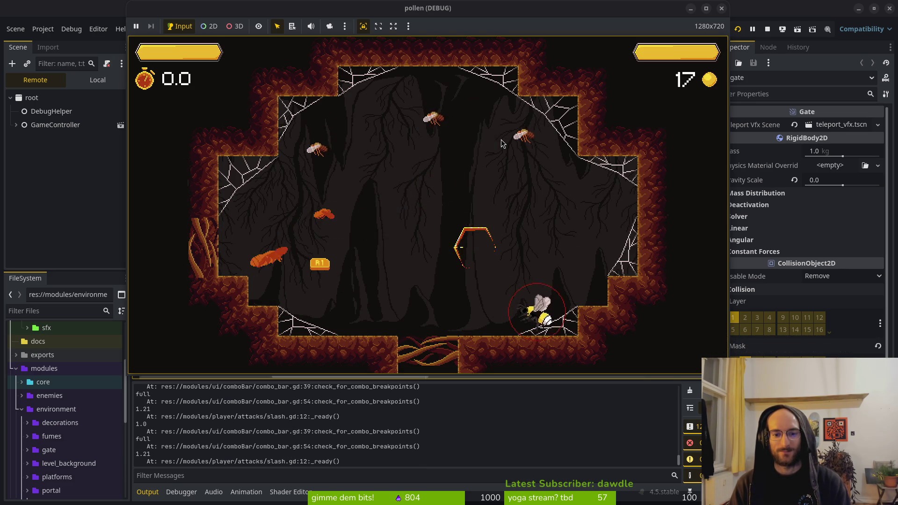
click(501, 140)
click(500, 139)
click(501, 139)
click(501, 140)
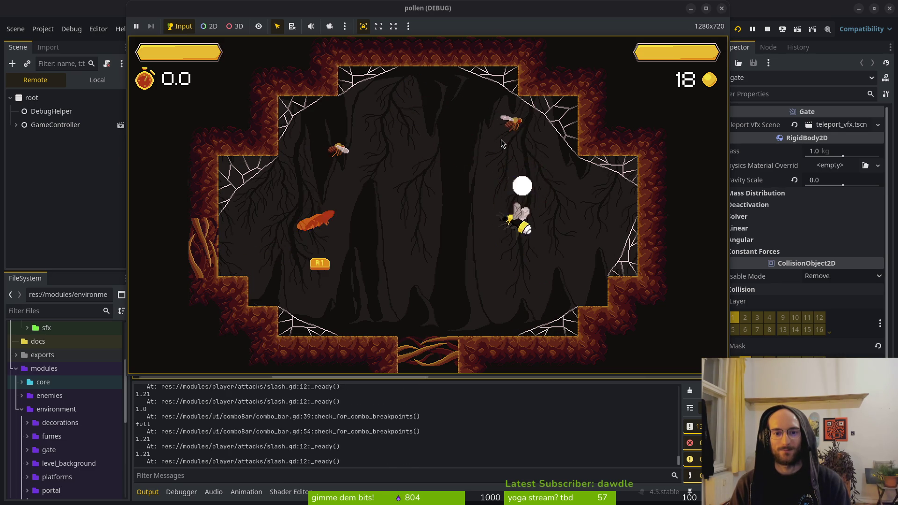
click(501, 140)
click(501, 139)
click(501, 139)
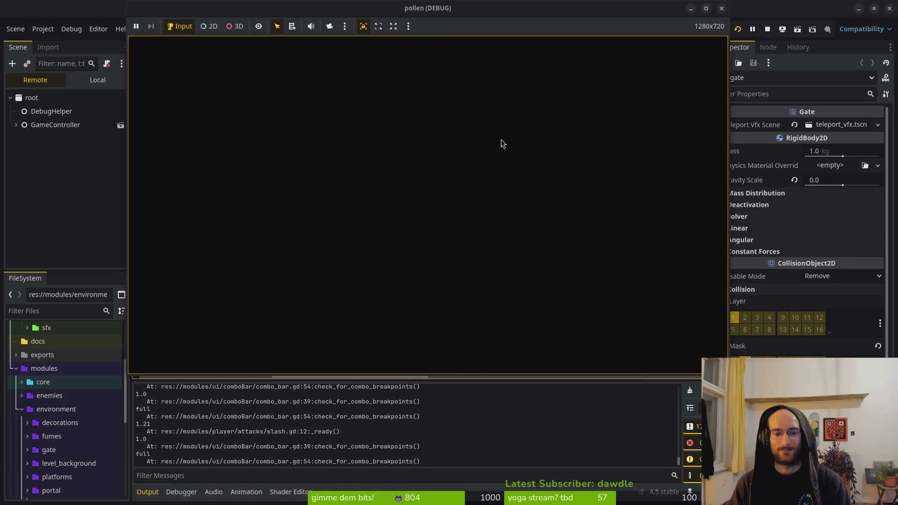
key(Right)
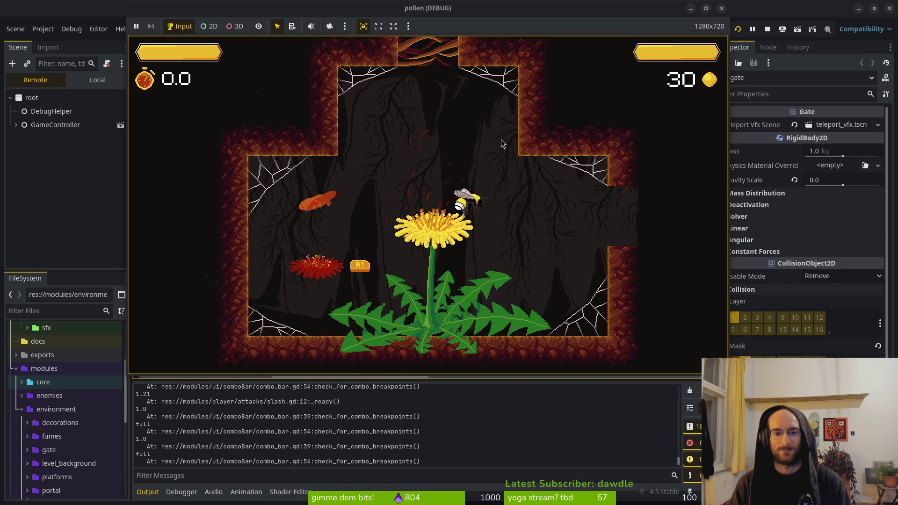
Slash at the right opening, walk the bee to the sprout and browse its skill tree
click(500, 139)
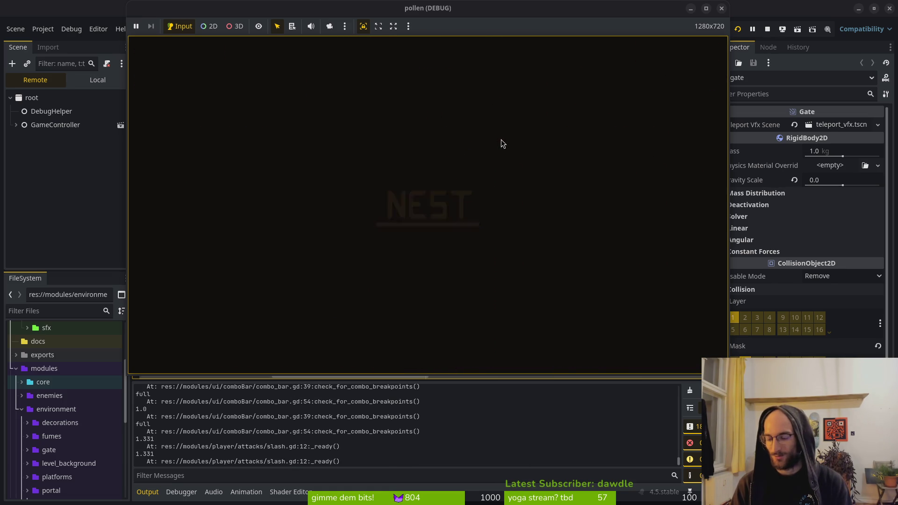
key(Right)
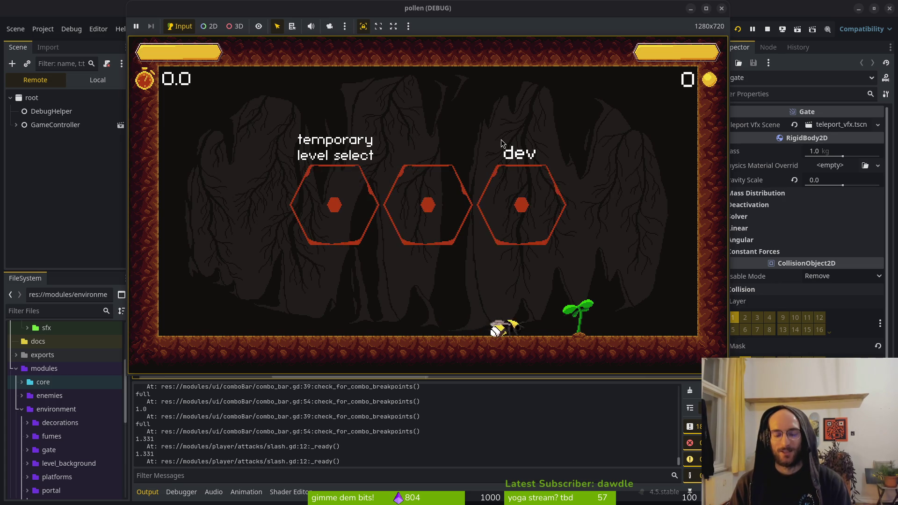
key(e)
key(Right)
key(Left)
key(Left)
key(Right)
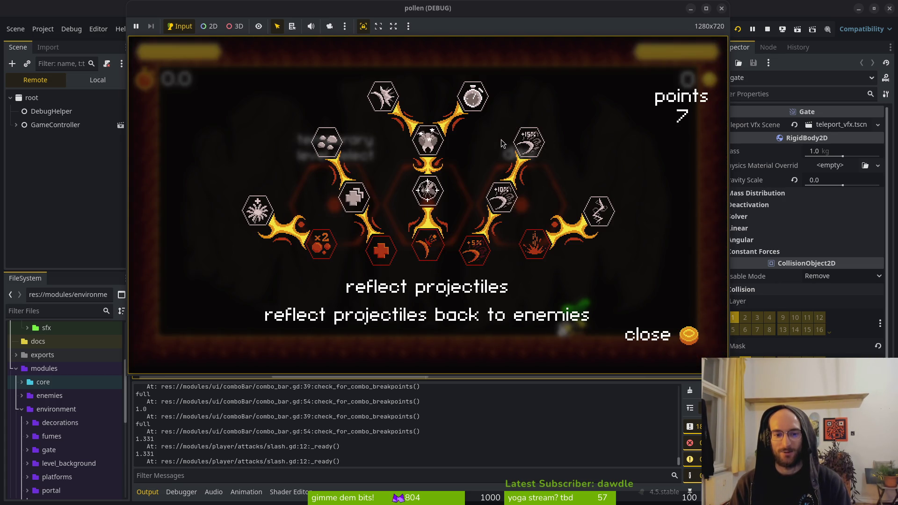
key(Right)
key(Left)
key(Down)
key(Up)
key(Right)
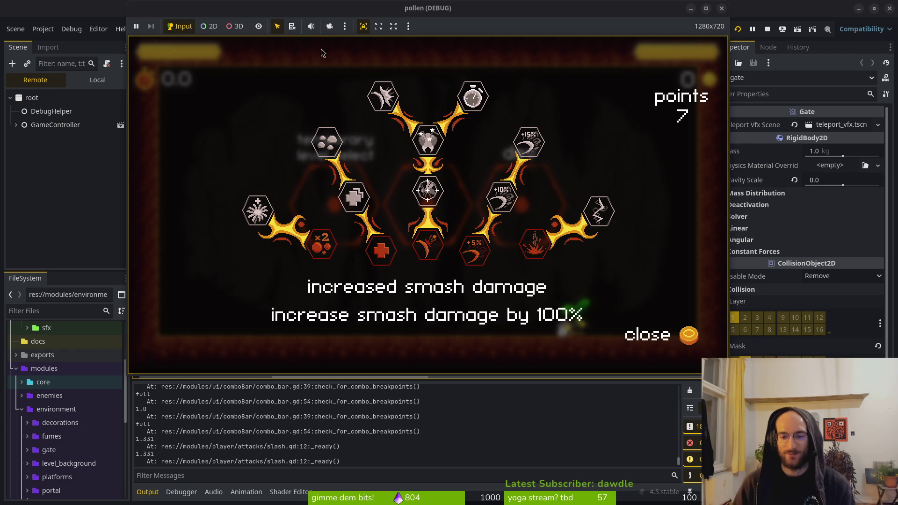
key(Left)
key(Right)
key(Right)
key(Left)
key(Left)
key(Left)
mouse_move(438, 193)
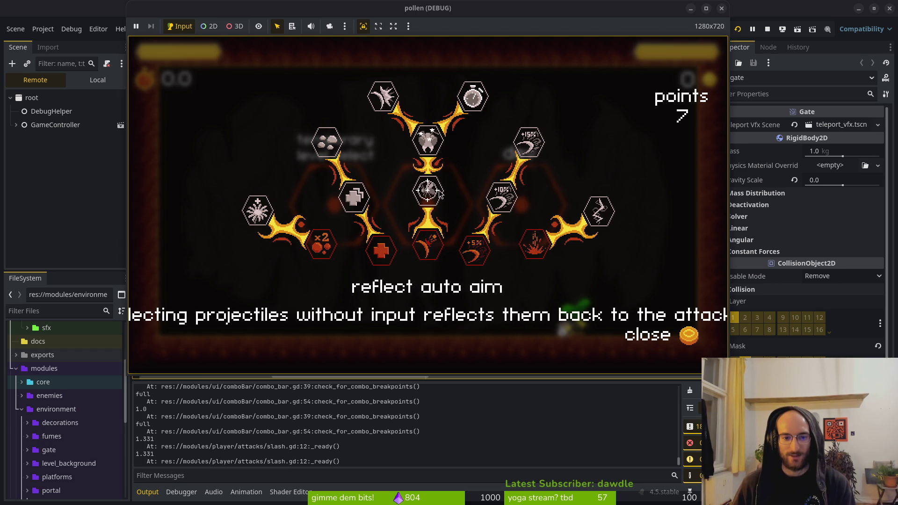
Buy the reflect projectiles, shockwave and dash chains skills, then close the skill tree
click(428, 248)
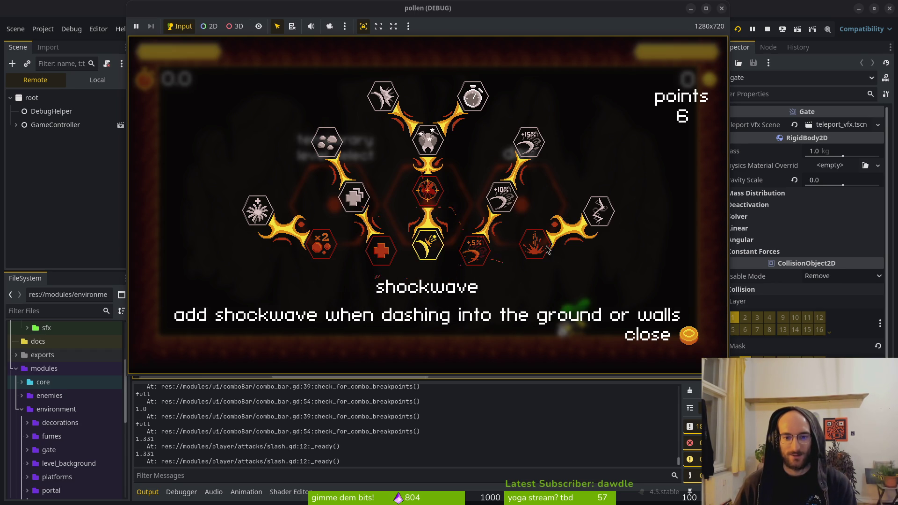
click(543, 245)
click(592, 223)
right_click(534, 243)
click(534, 243)
click(599, 211)
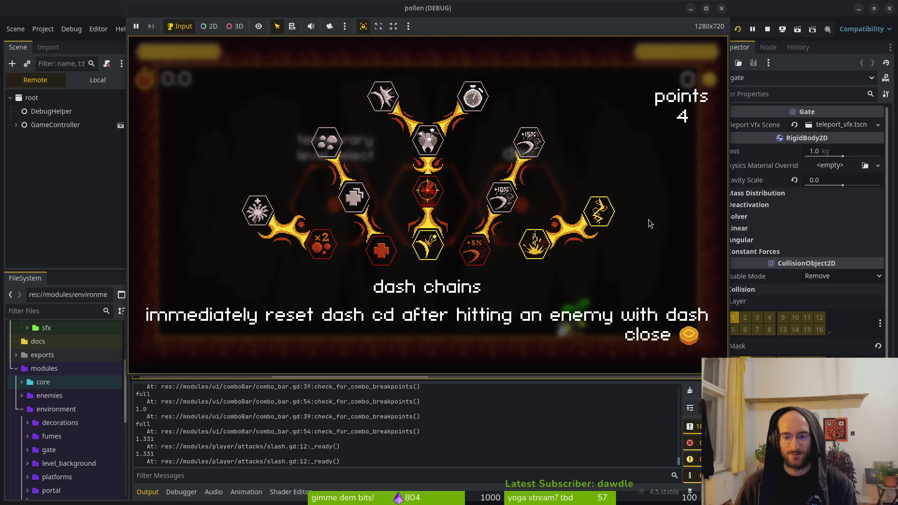
key(Escape)
Fly the bee into the middle level gate, slashing mosquitoes and collecting coins
key(a)
key(w)
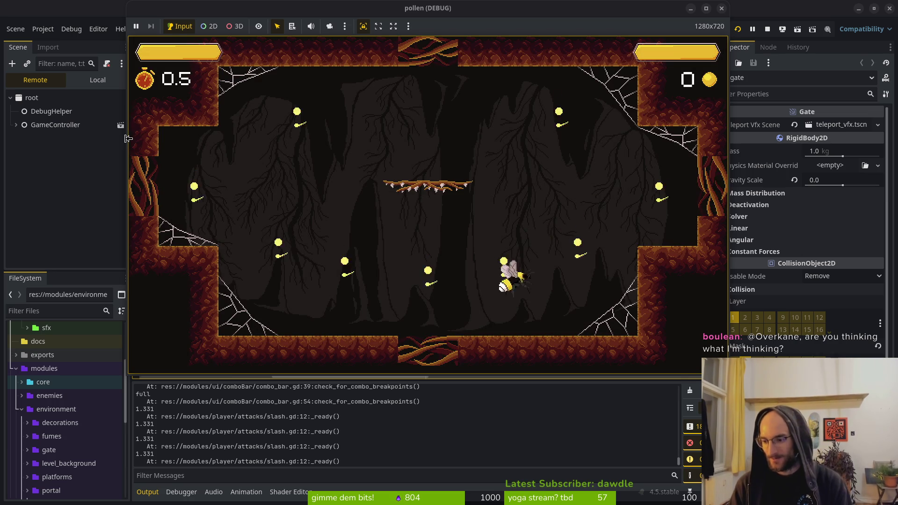
key(a)
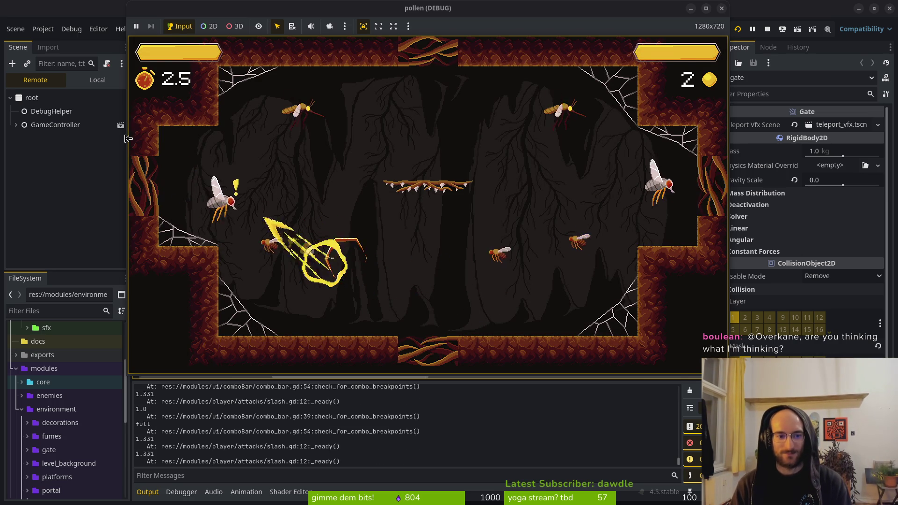
key(w)
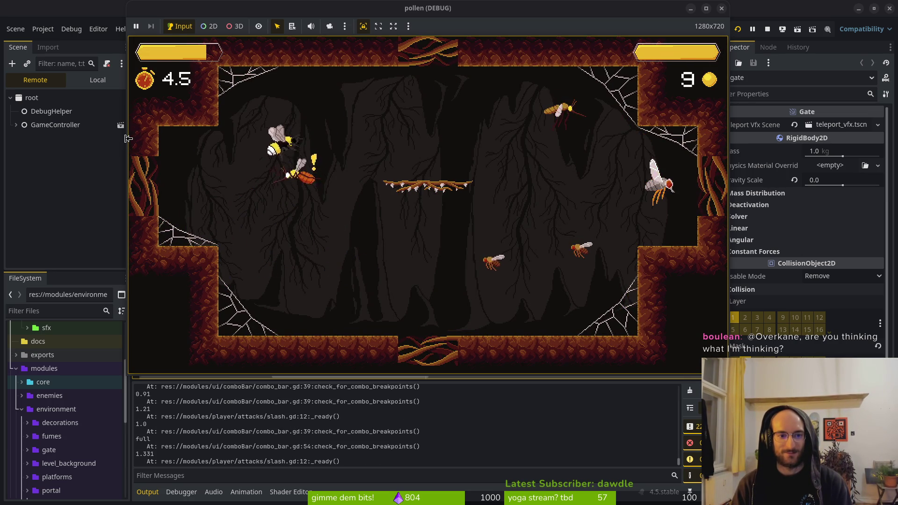
key(d)
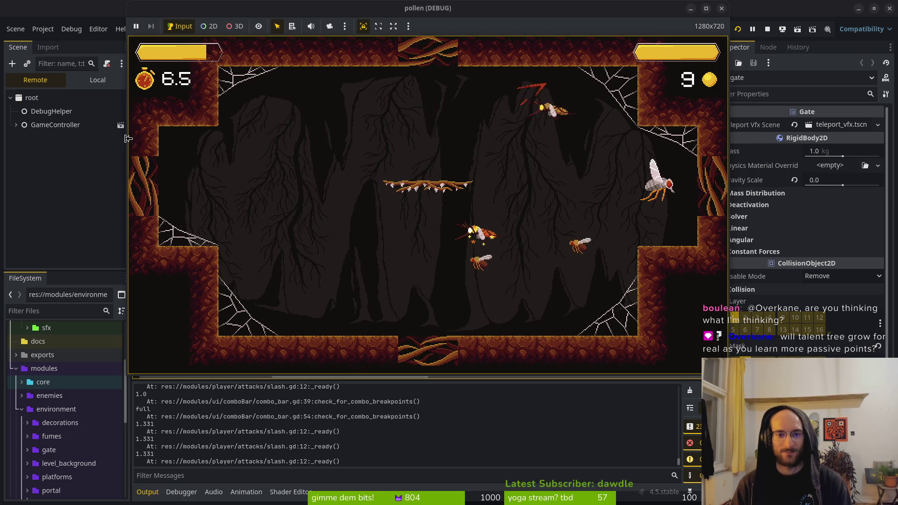
key(s)
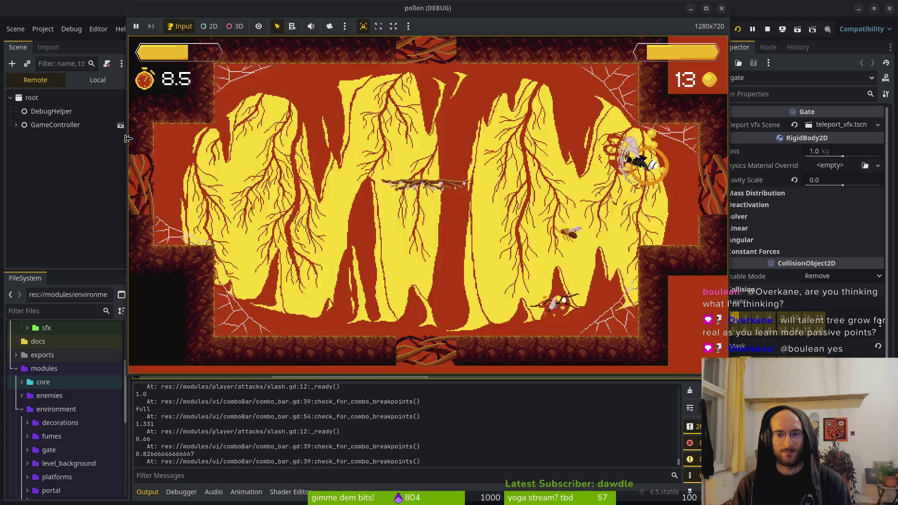
key(w)
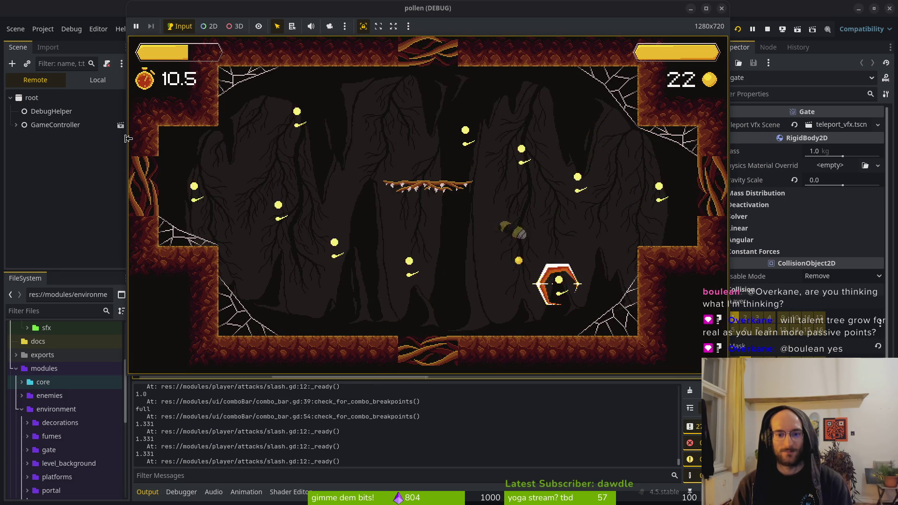
Keep diving and dashing through the mosquito swarm until the run ends with 75 kills
key(s)
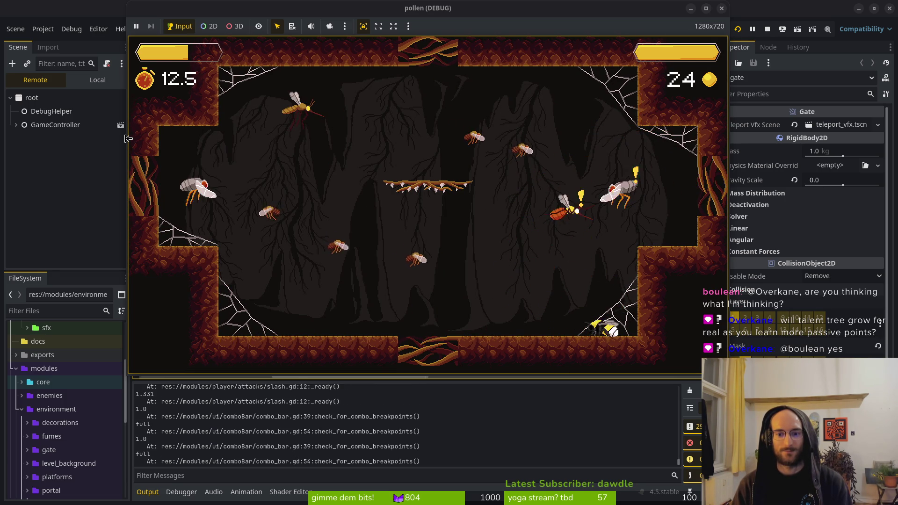
key(a)
key(s)
key(w)
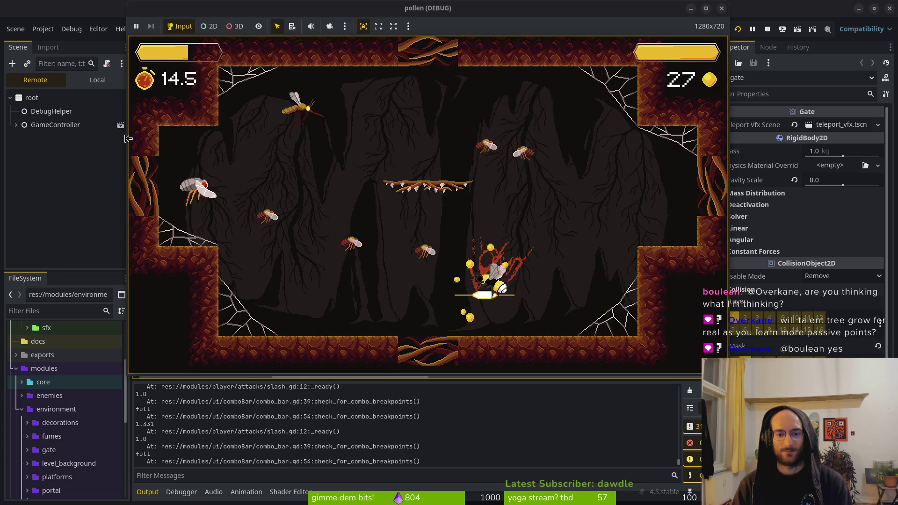
key(a)
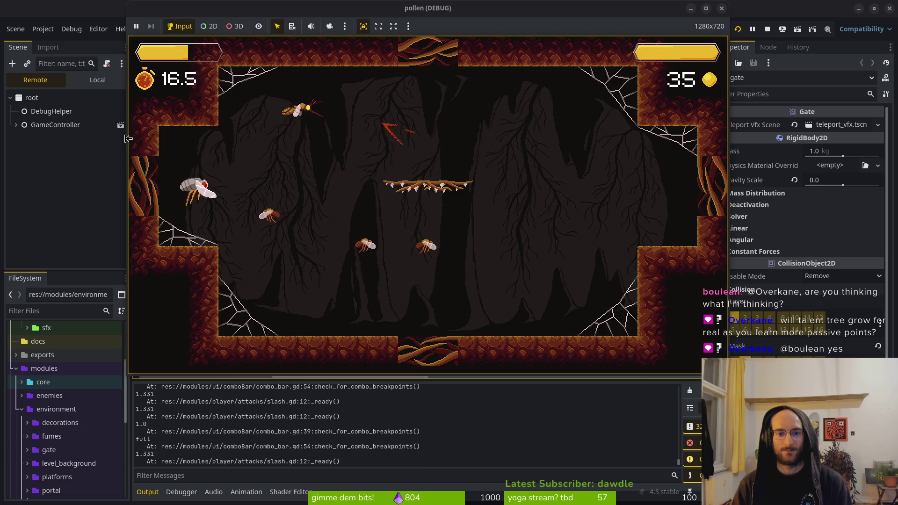
key(s)
key(d)
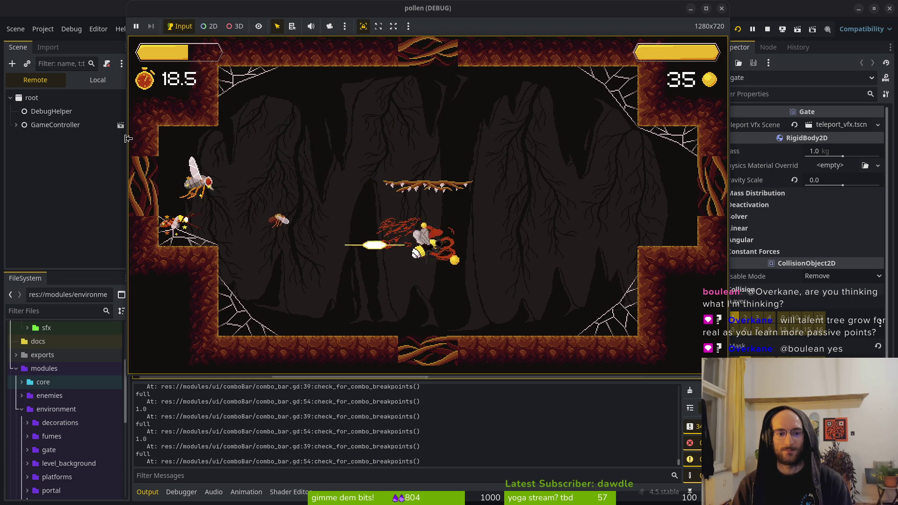
key(a)
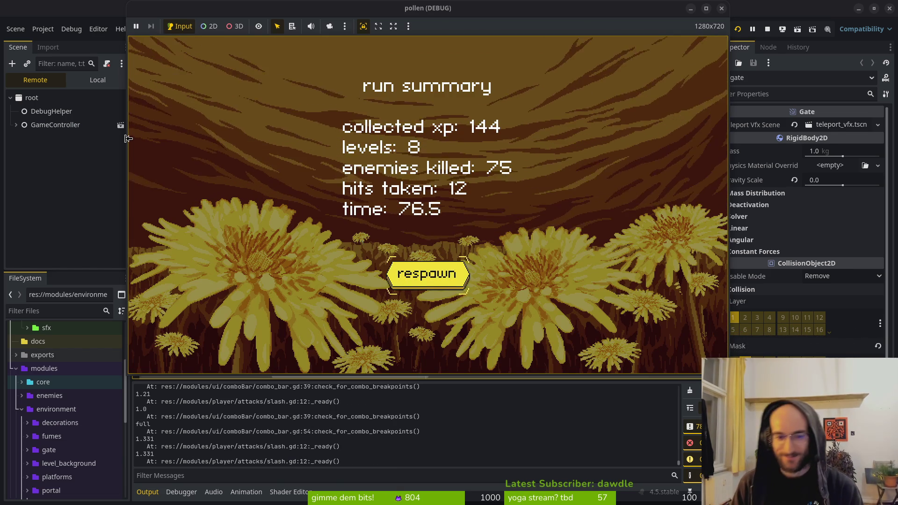
Respawn, play the boss level, respawn again, then close the game and switch to Firefox
key(Return)
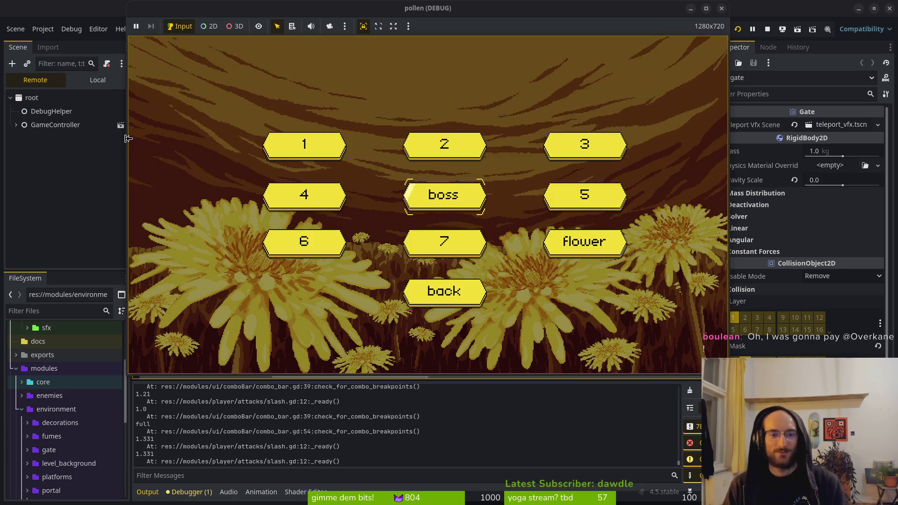
key(Return)
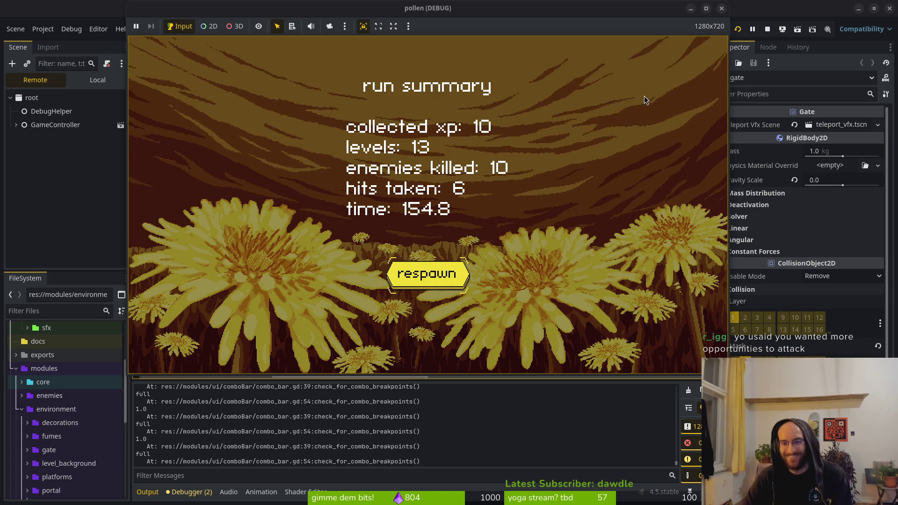
click(432, 274)
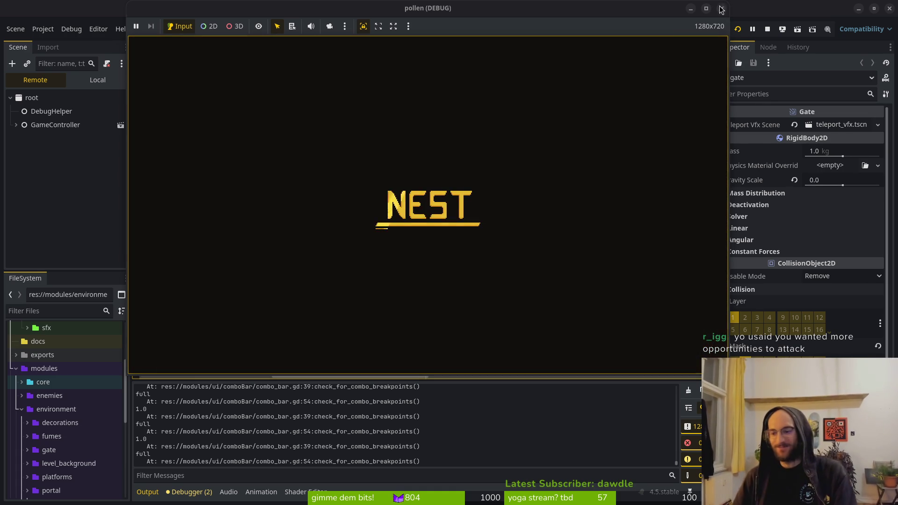
click(722, 10)
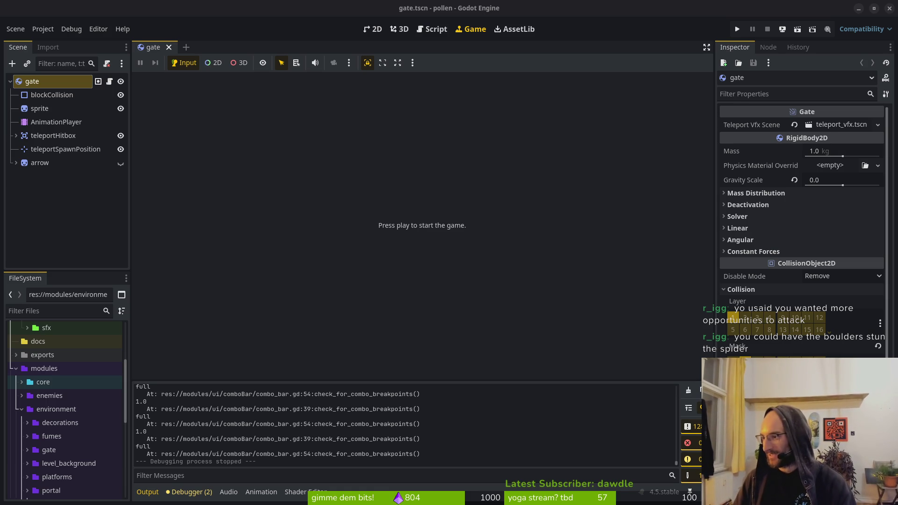
key(alt+Tab)
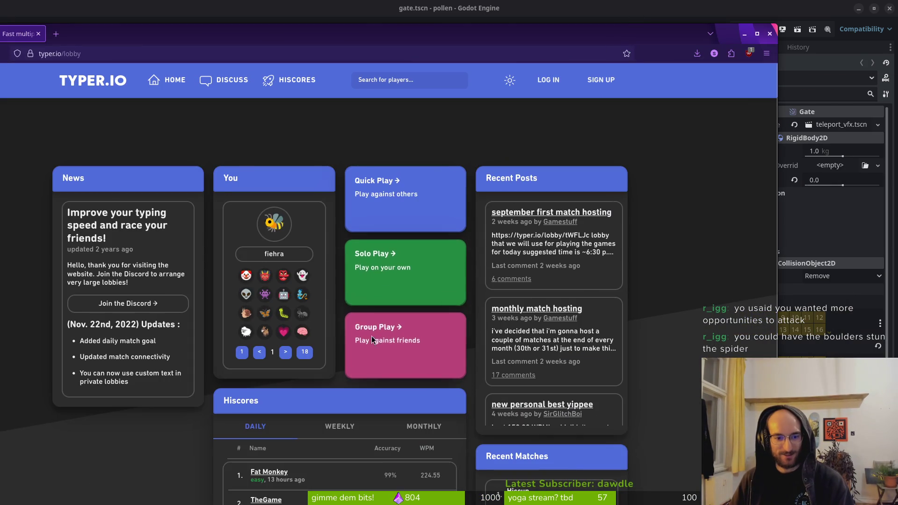
Create a Group Play lobby, maximize Firefox, and start the race once five players join
click(373, 339)
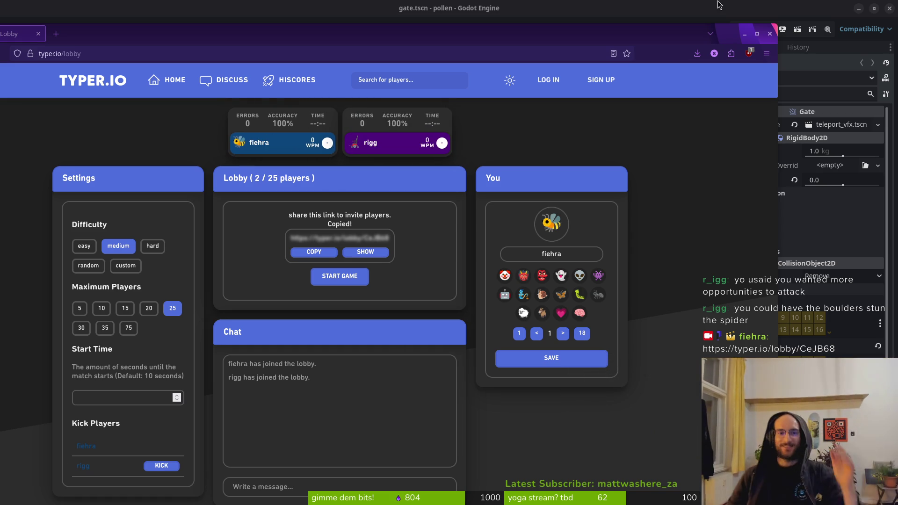
double_click(498, 41)
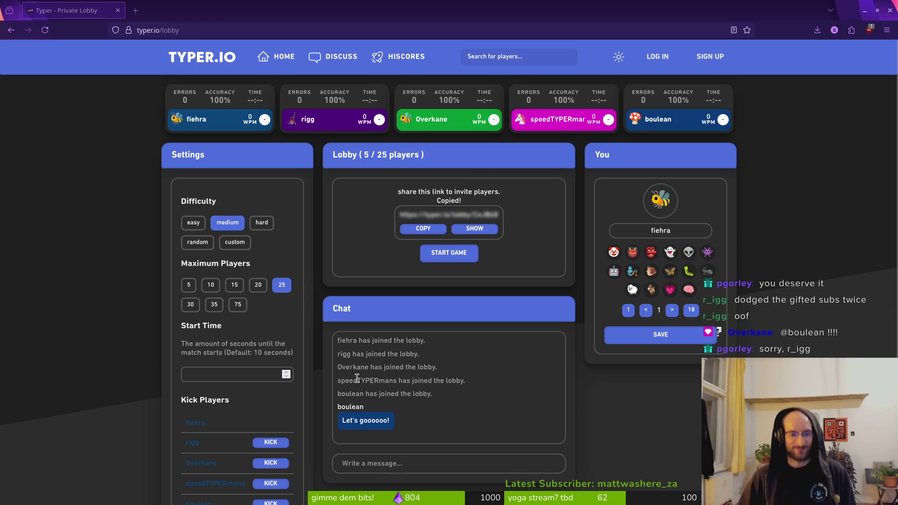
click(452, 253)
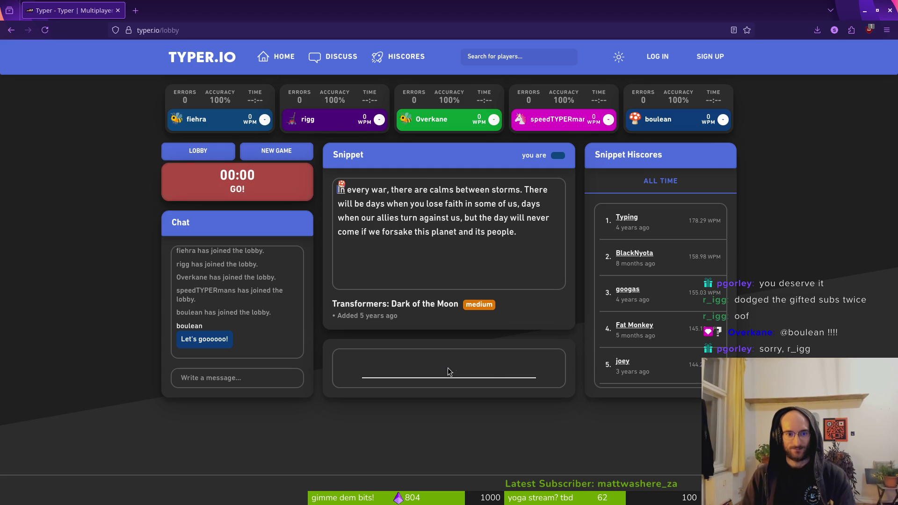
Type the Transformers snippet through 'forsake this planet and its people.', fixing typos along the way
text(evbe)
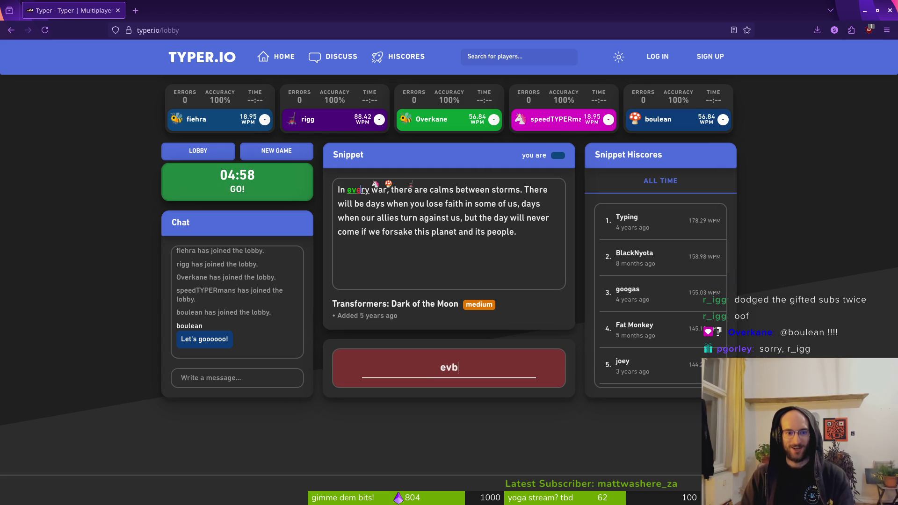
key(BackSpace)
key(BackSpace)
key(BackSpace)
text(very wtq)
key(BackSpace)
key(BackSpace)
text(ar, there are )
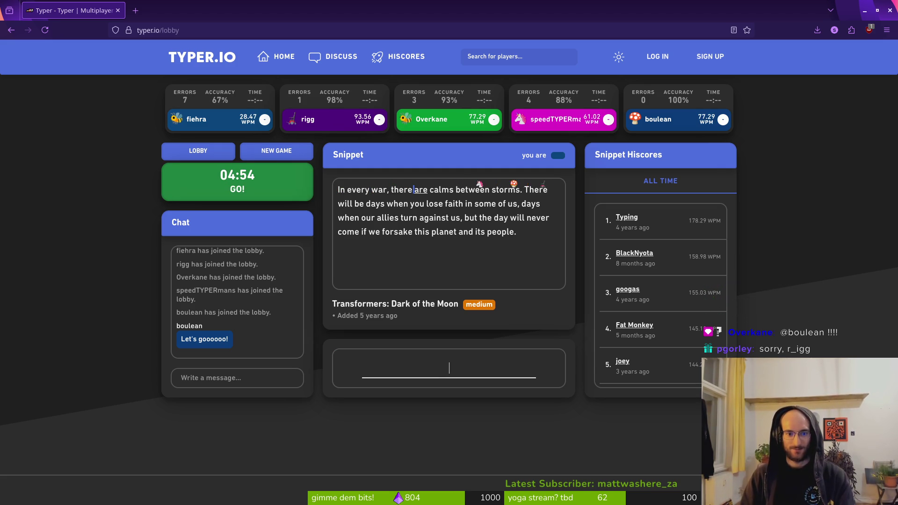
text(calms g)
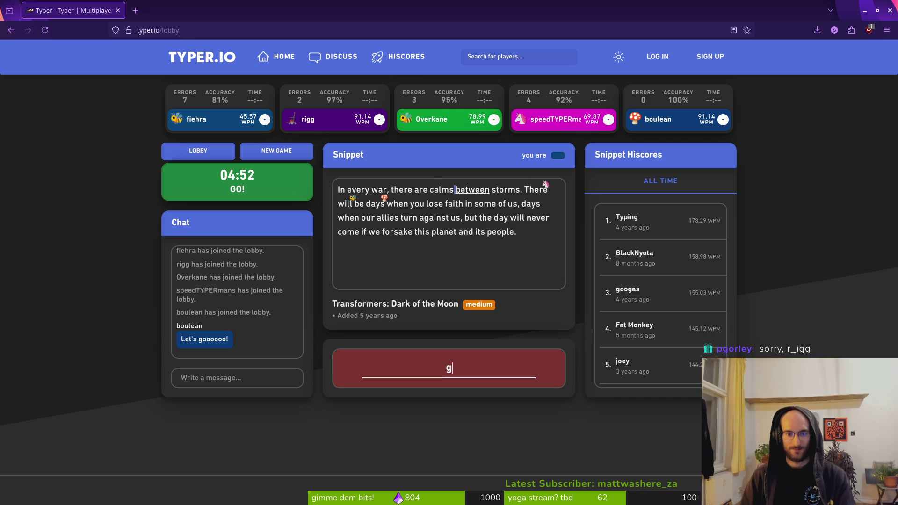
key(BackSpace)
text(between)
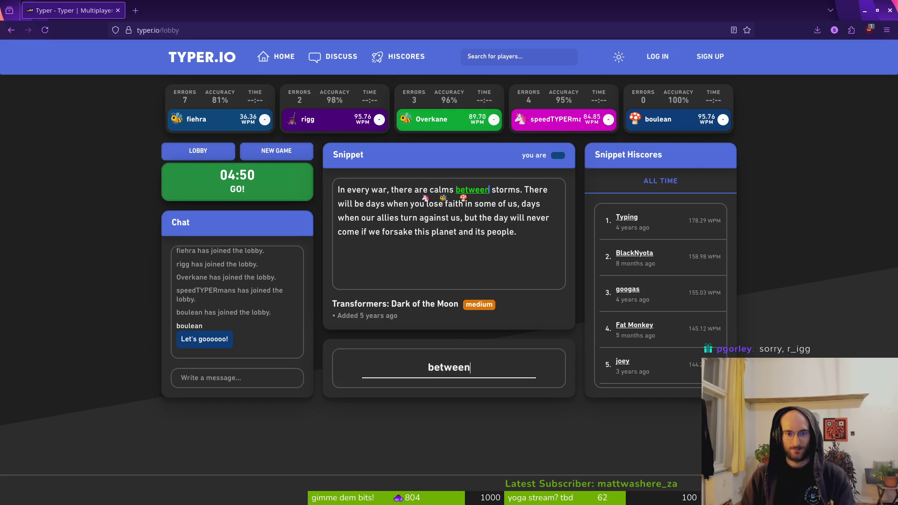
text( storms. There)
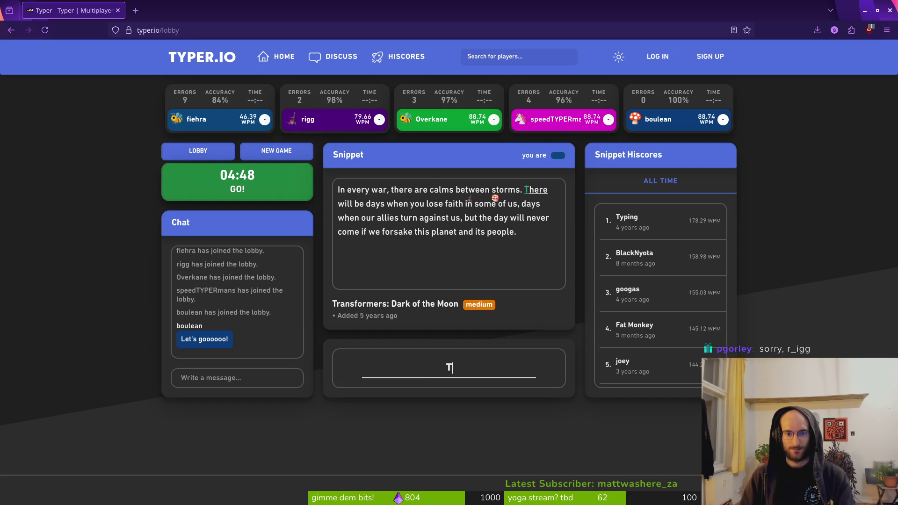
text( will be )
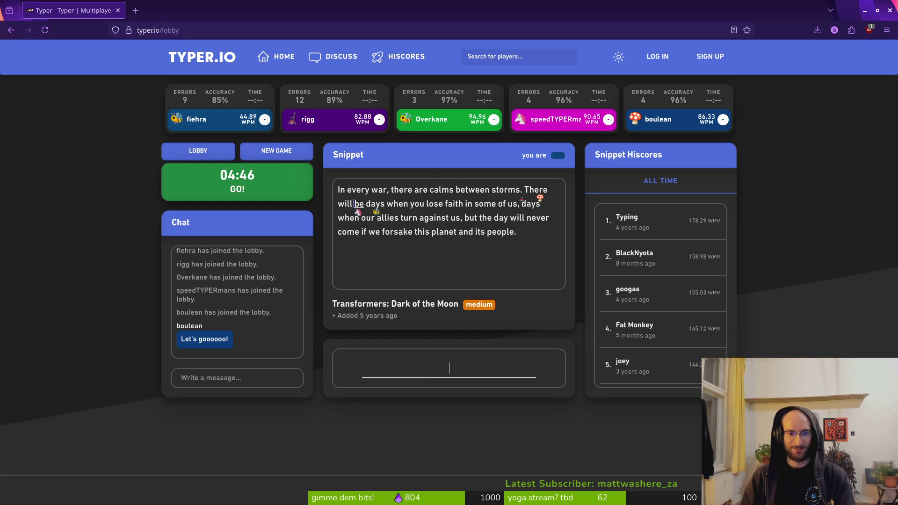
text(days when you )
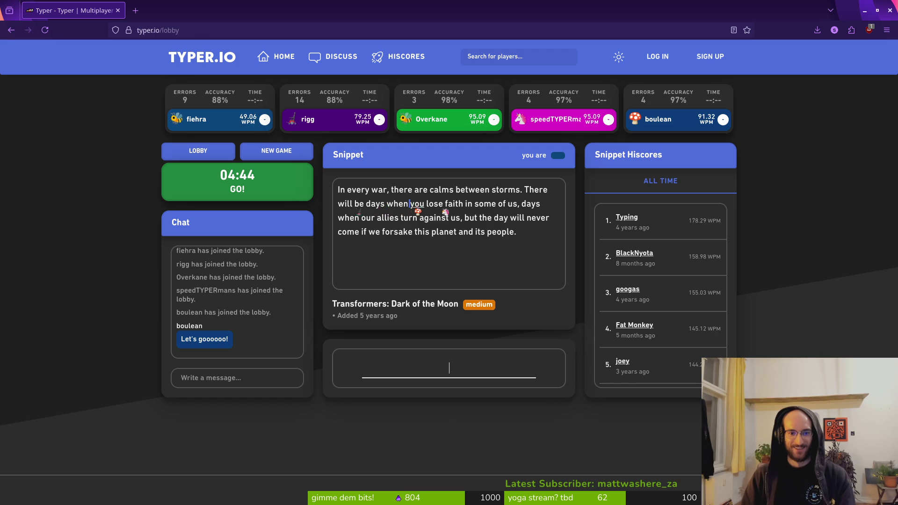
text(lose faith in som)
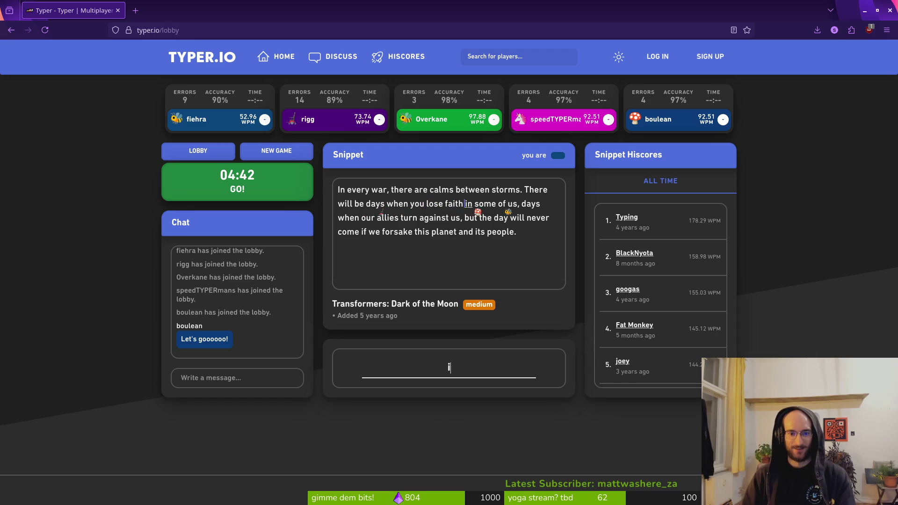
text(e of us, )
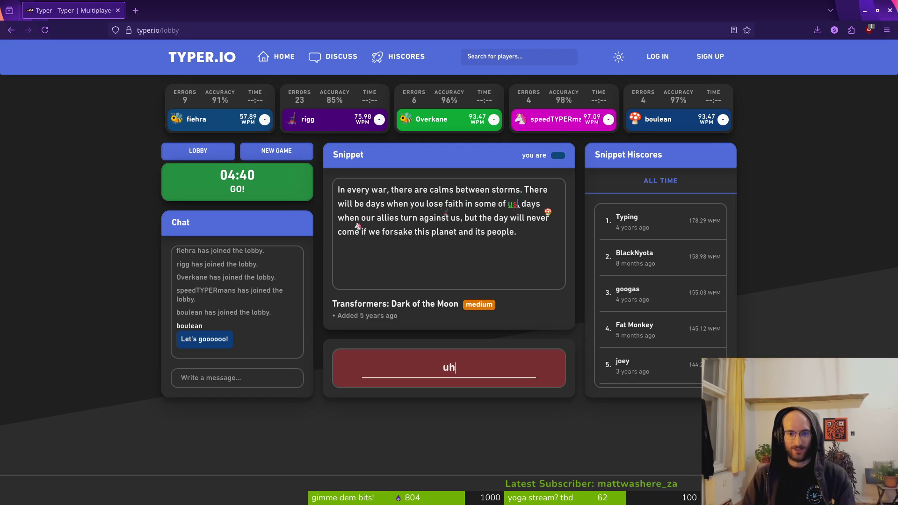
text(dasy)
key(BackSpace)
key(BackSpace)
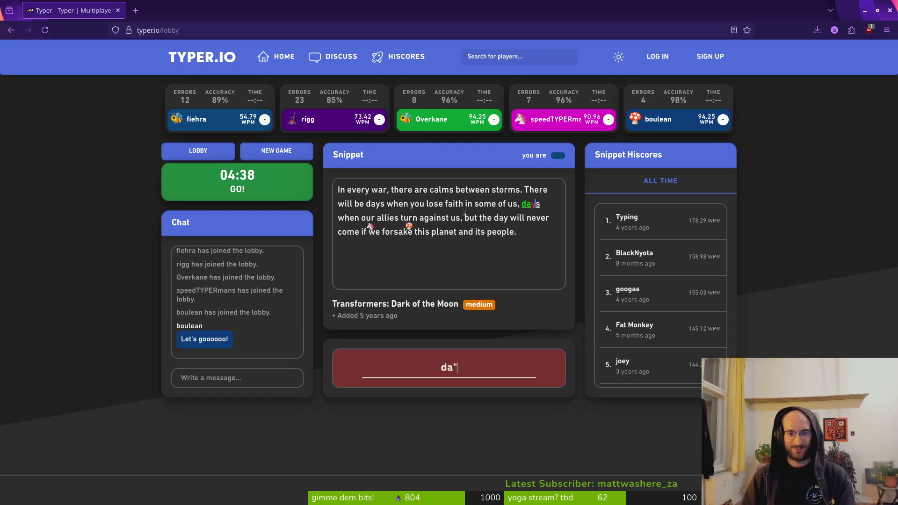
text(ys when our )
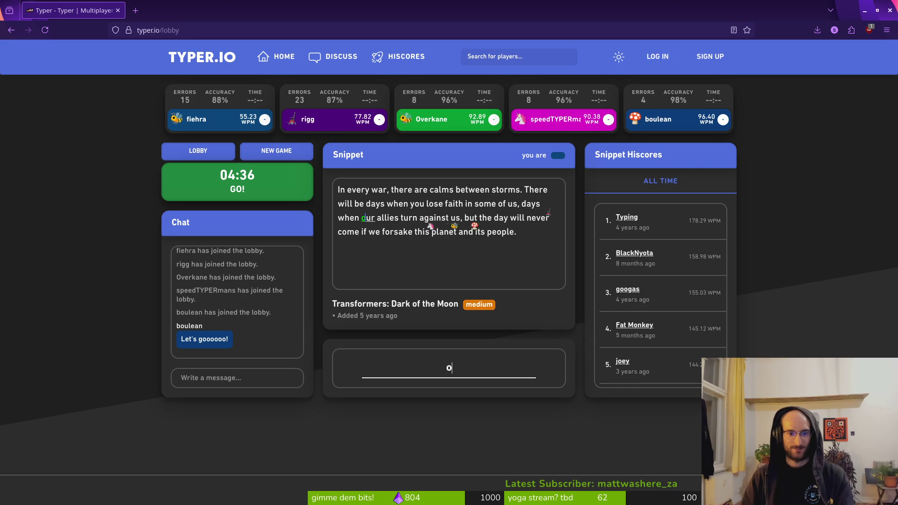
text(allies turn)
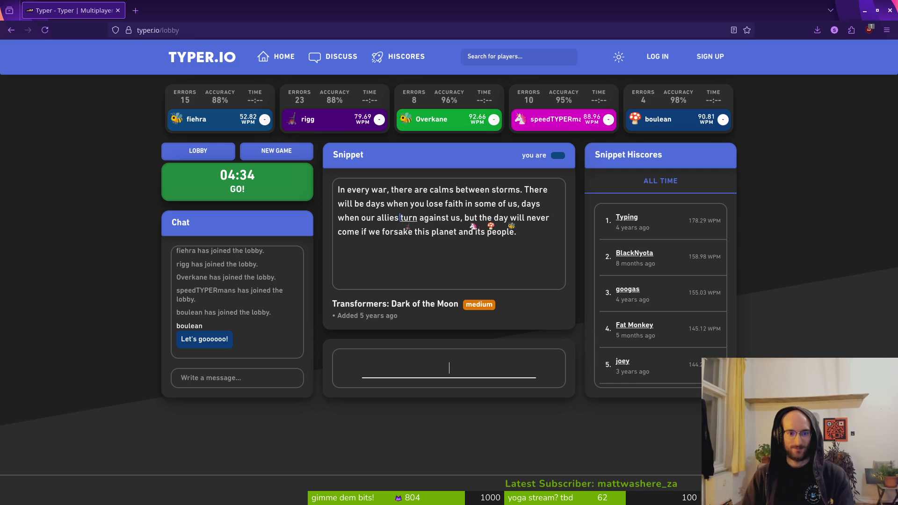
text( against)
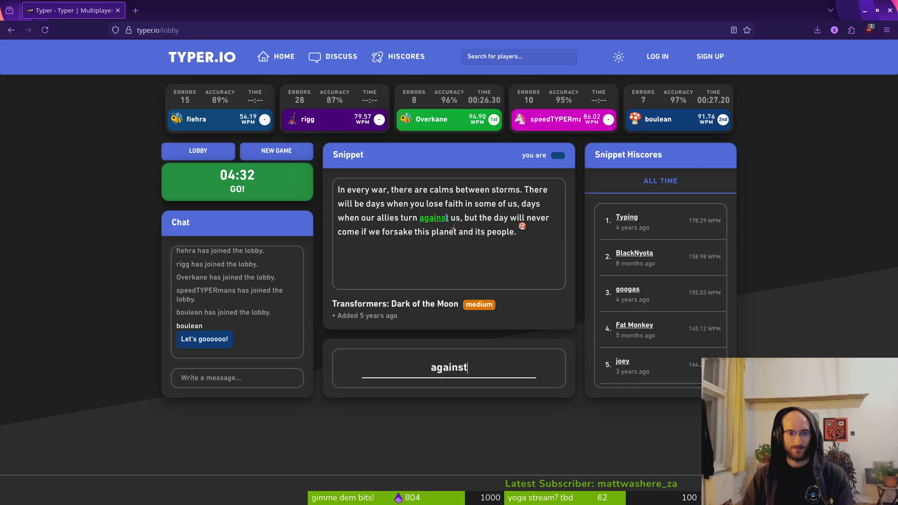
text( us, t the)
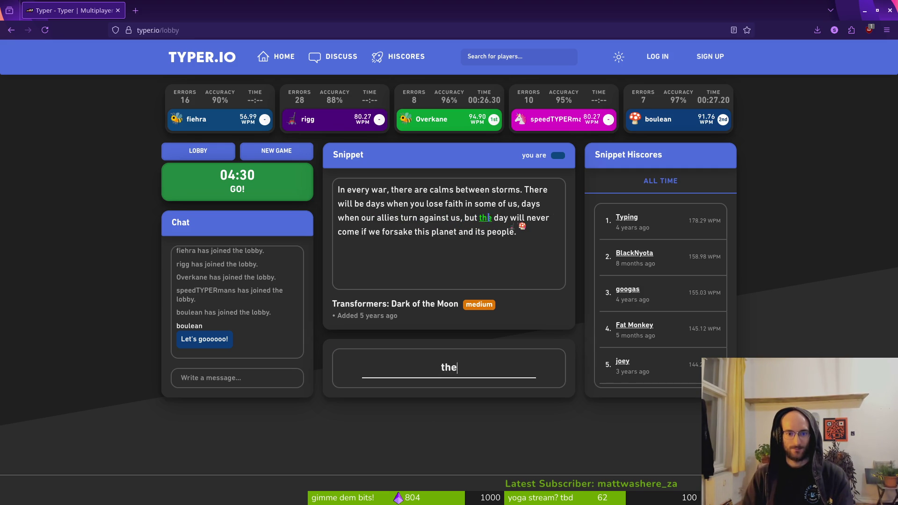
text( will nevbe)
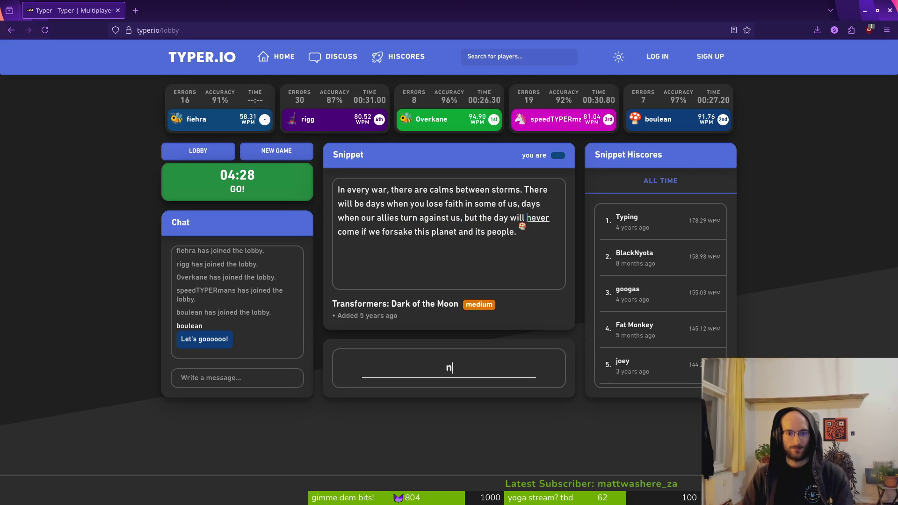
key(BackSpace)
key(BackSpace)
text(er com)
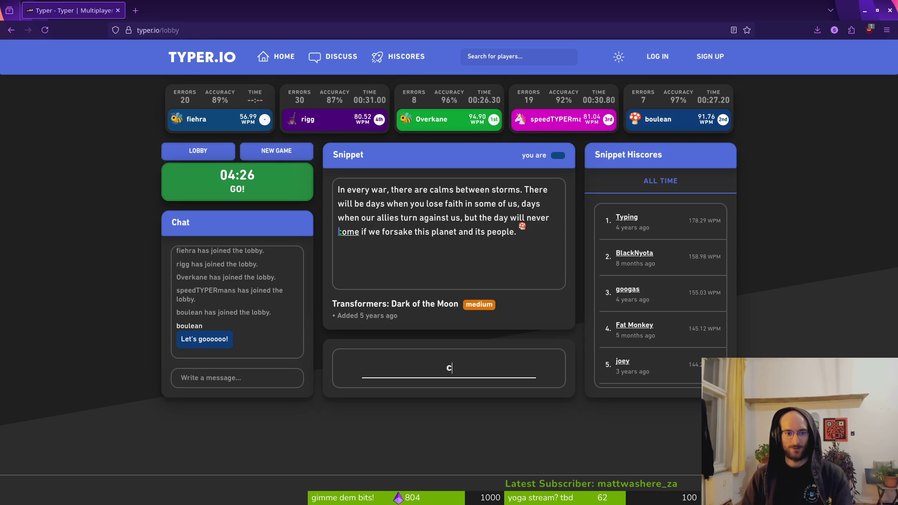
text(e)
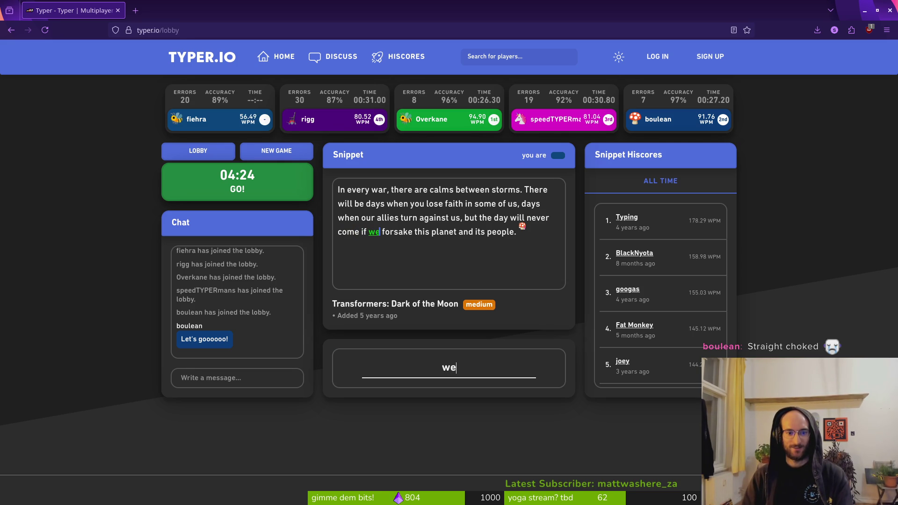
text( if we forsake this )
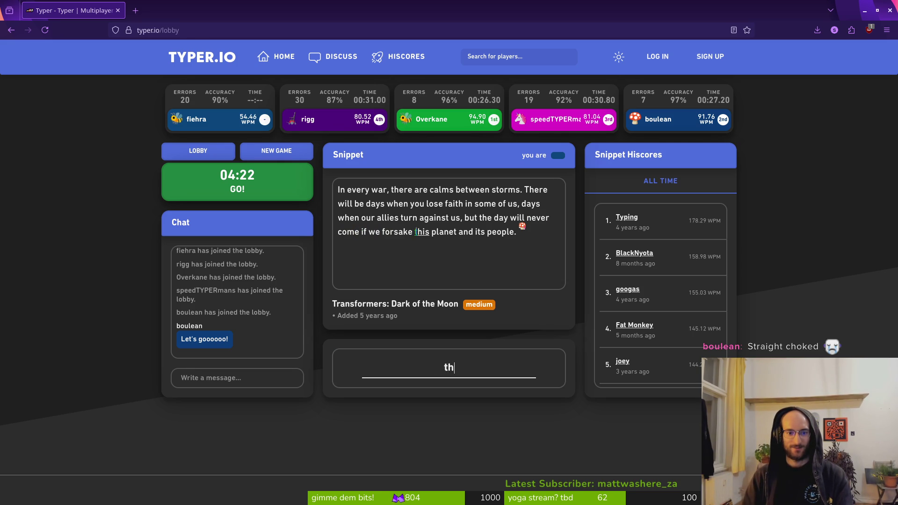
text(planet and its p)
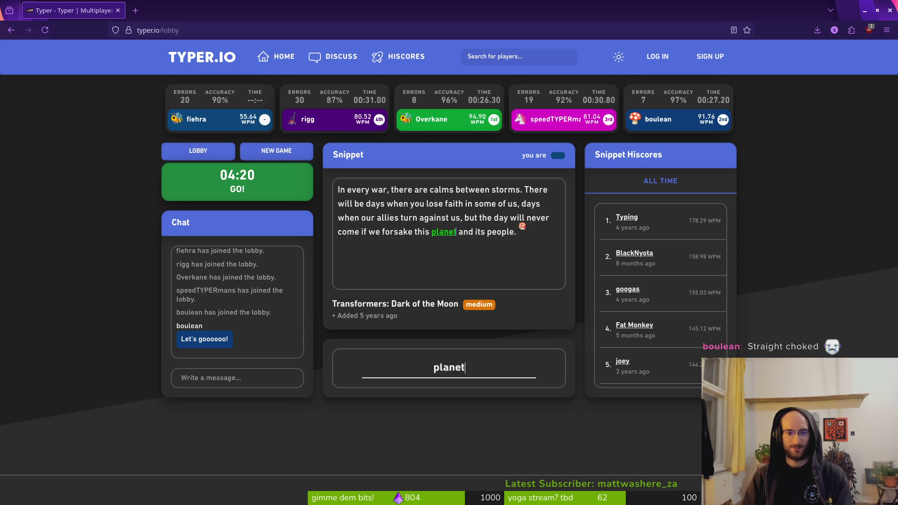
text(eople.)
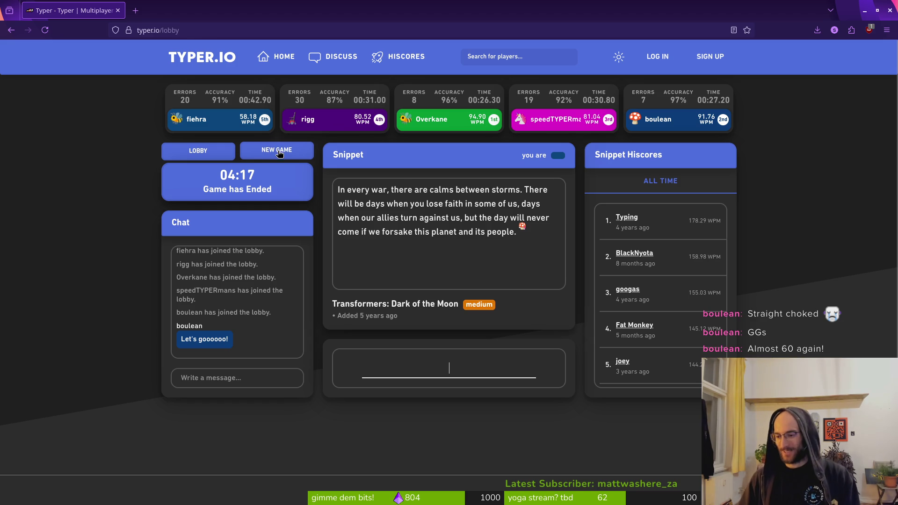
Start a new race and type the Great Balls Of Fire snippet through 'you broke my will'
click(268, 154)
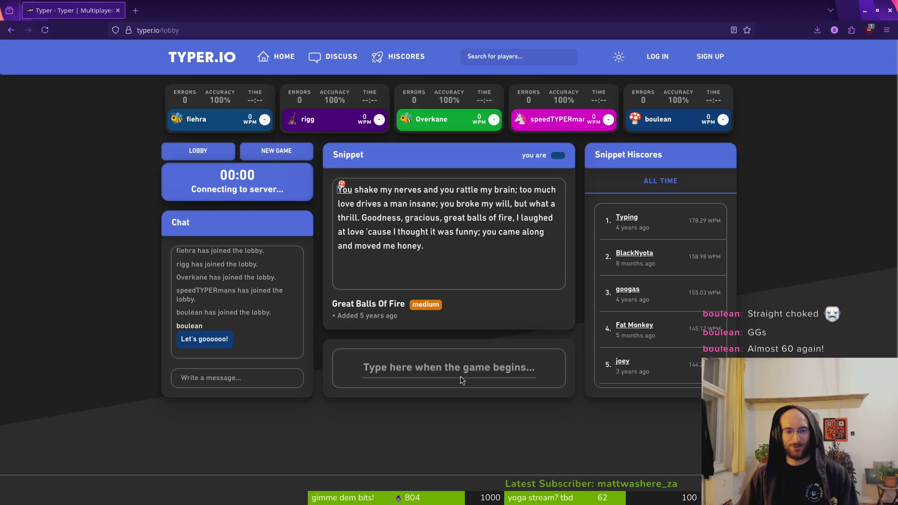
click(459, 366)
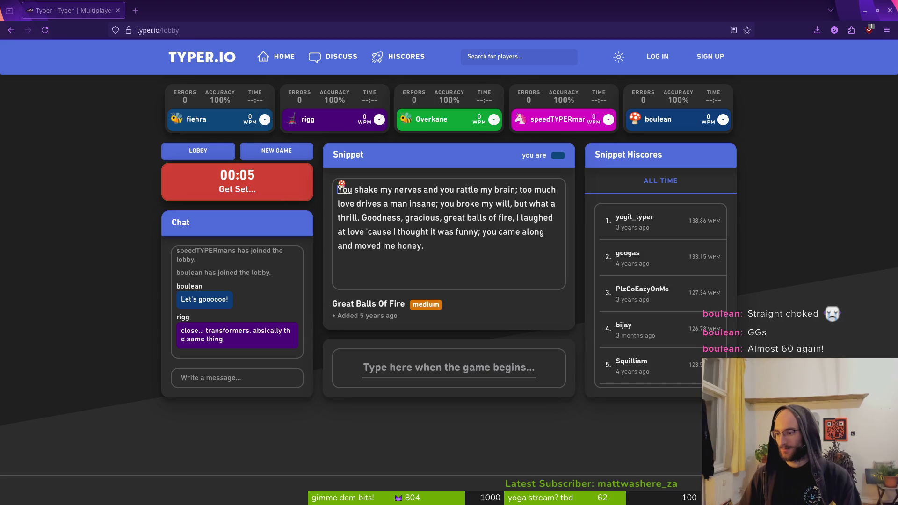
click(472, 368)
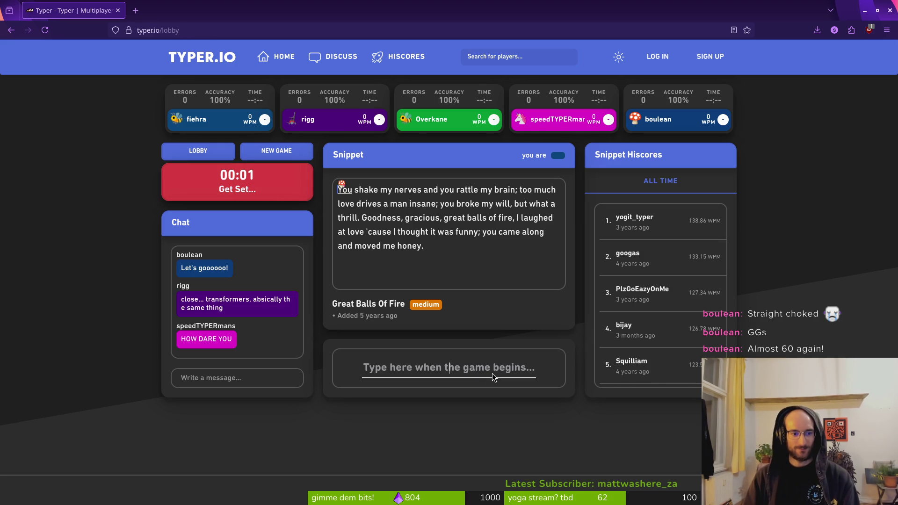
text(You shake my never)
key(BackSpace)
key(BackSpace)
key(BackSpace)
text(rves and you rattle my brain; too much love drives a man insna)
key(BackSpace)
key(BackSpace)
text(ane; you broke my wi but what a d)
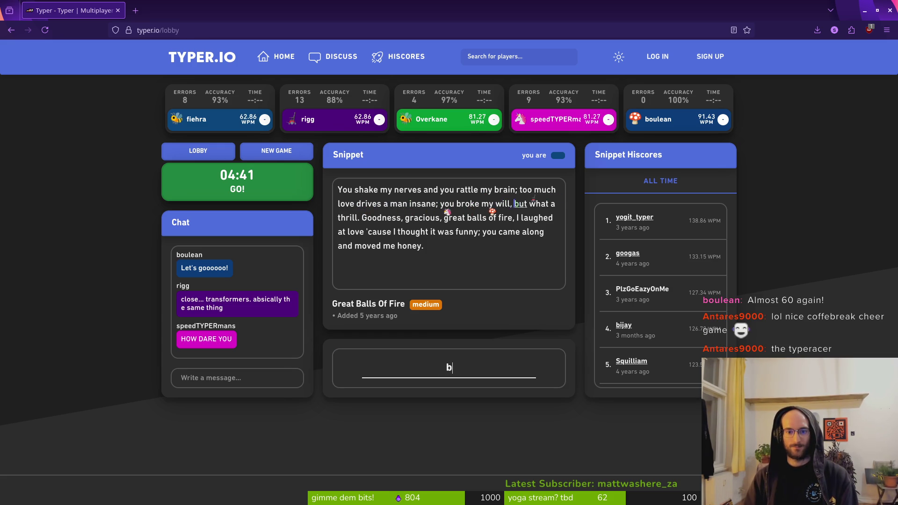
Finish the snippet through 'you came along and moved me honey.' and return to the lobby
key(BackSpace)
text(thr)
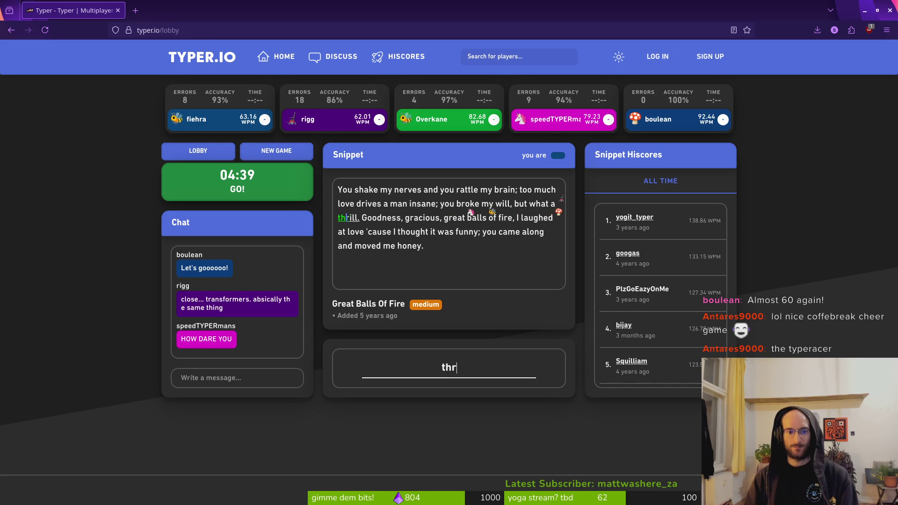
text(ill. ood)
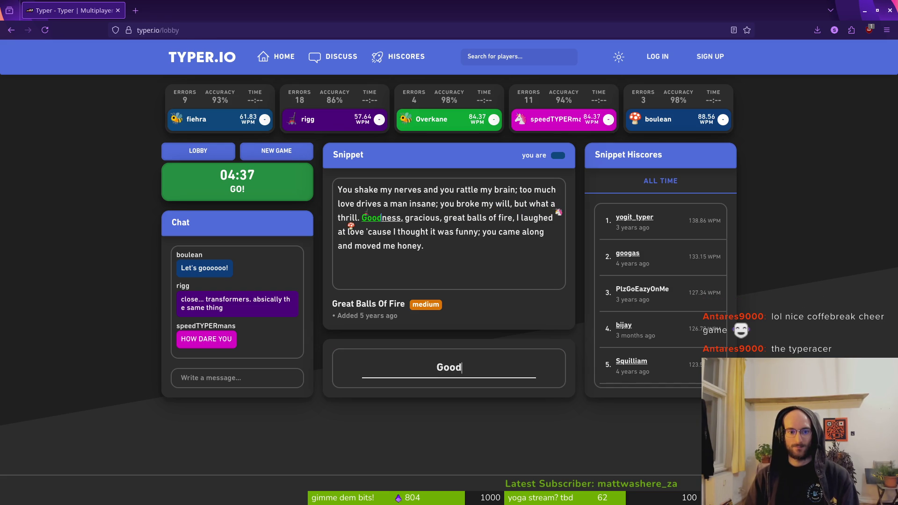
text(s, graciouy)
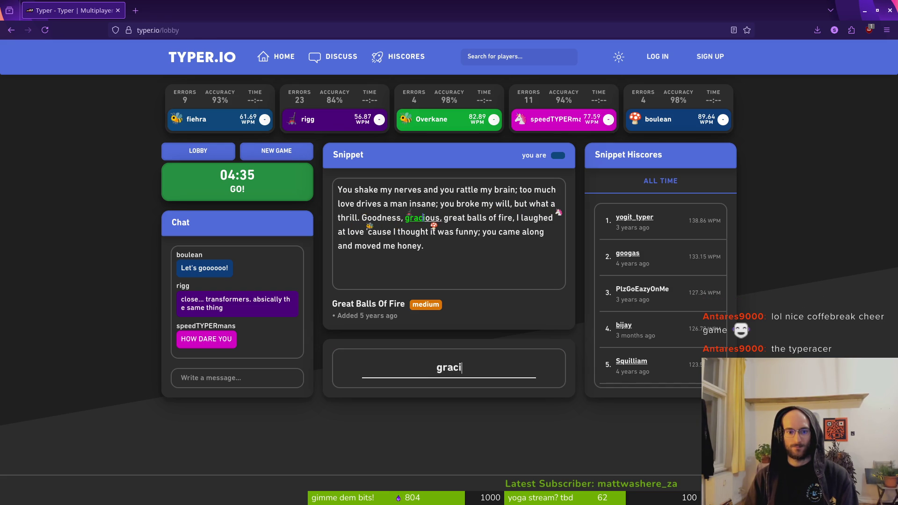
key(BackSpace)
text(s, g)
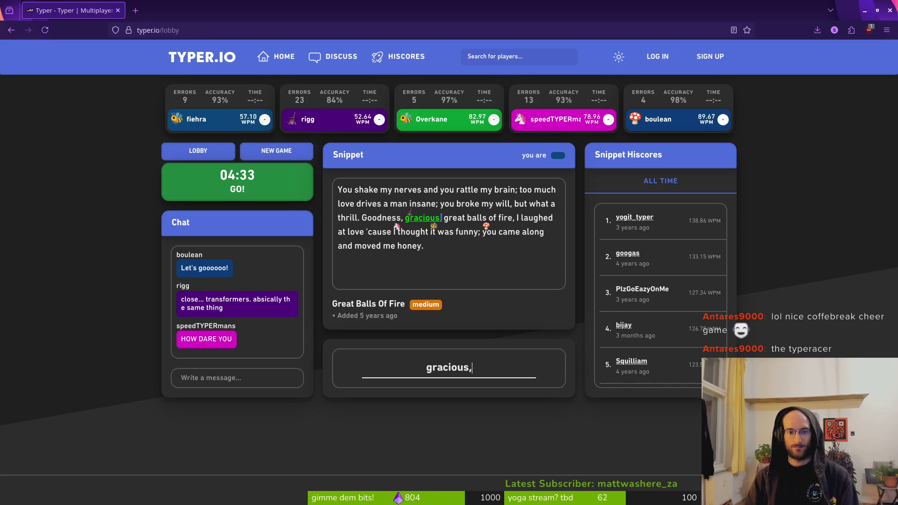
text(reat balls of)
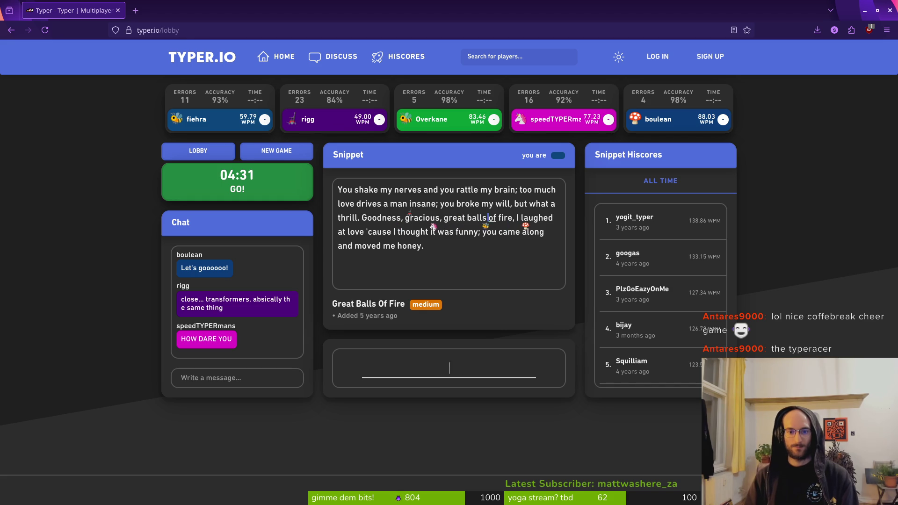
text( fire)
text(I)
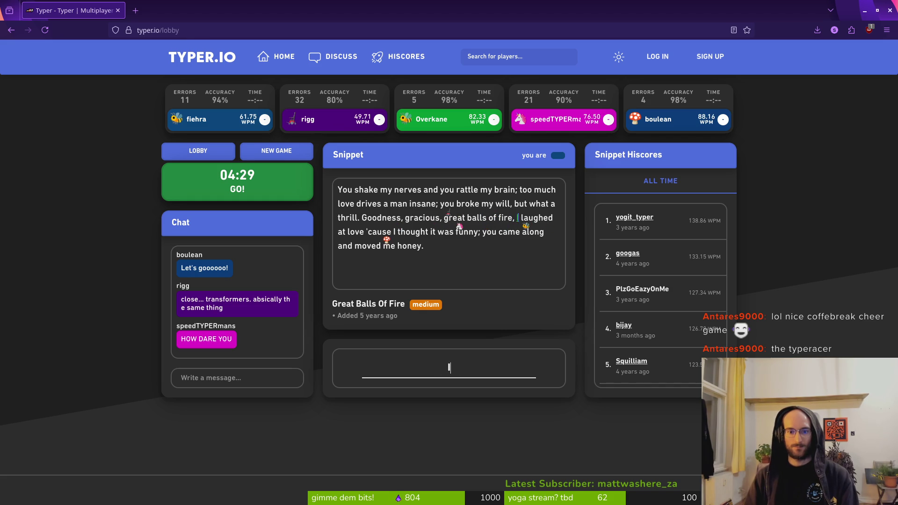
text(hed at lo)
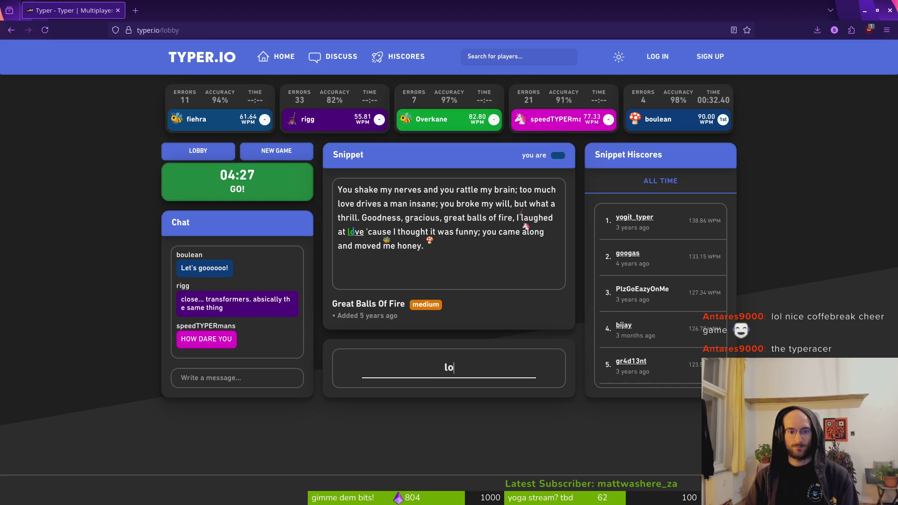
text( c)
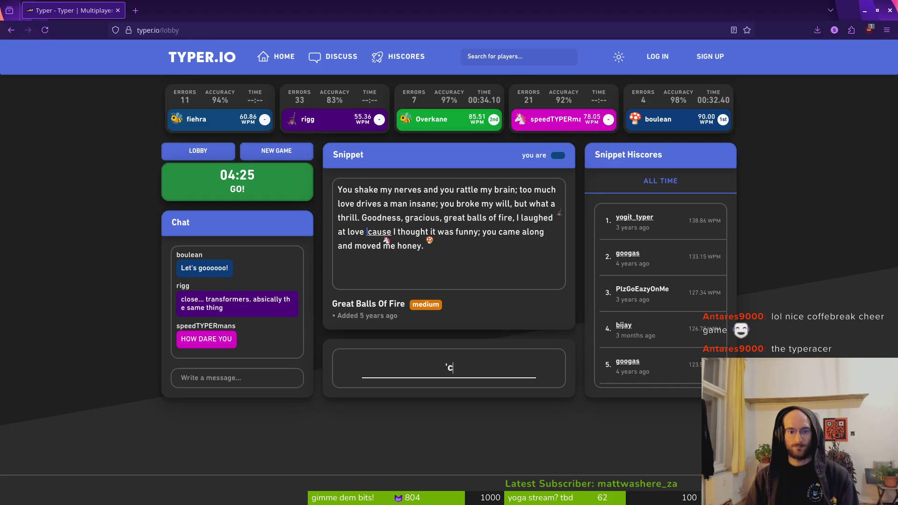
text(se I thought it)
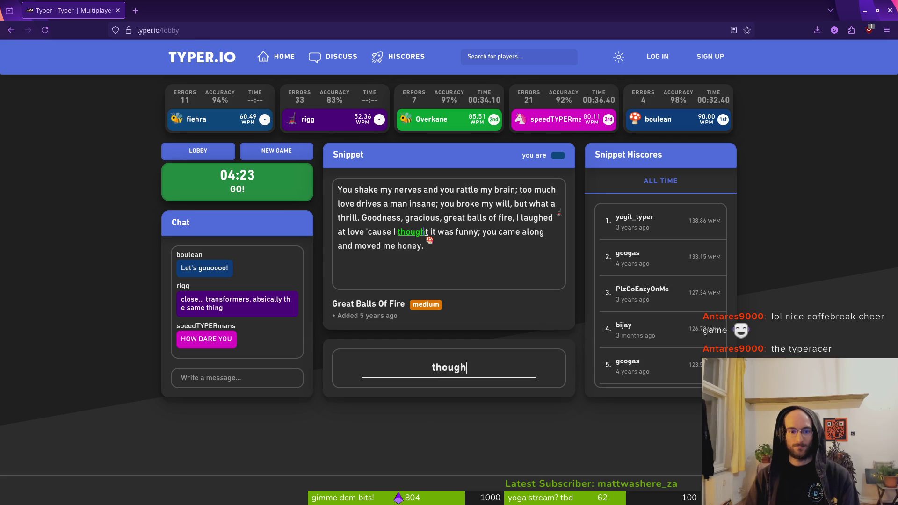
text( was )
text(nn)
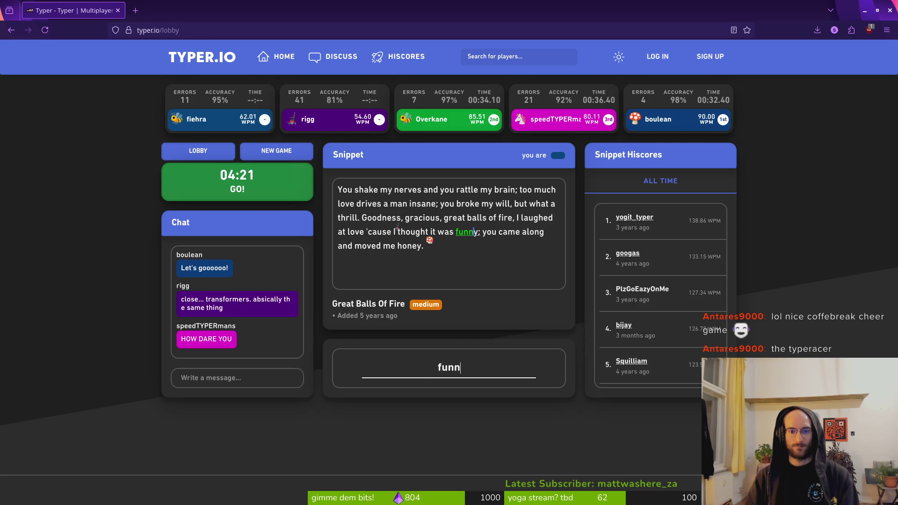
text(y; )
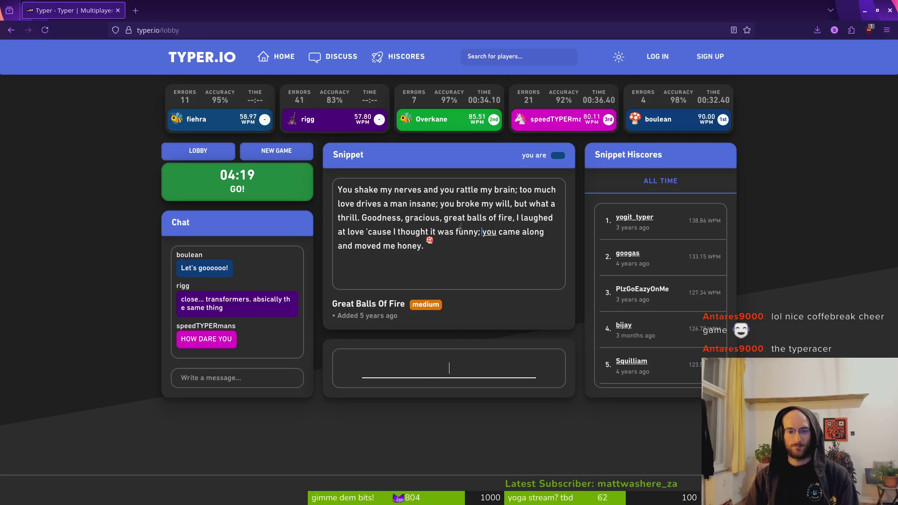
text(ou c along and mo)
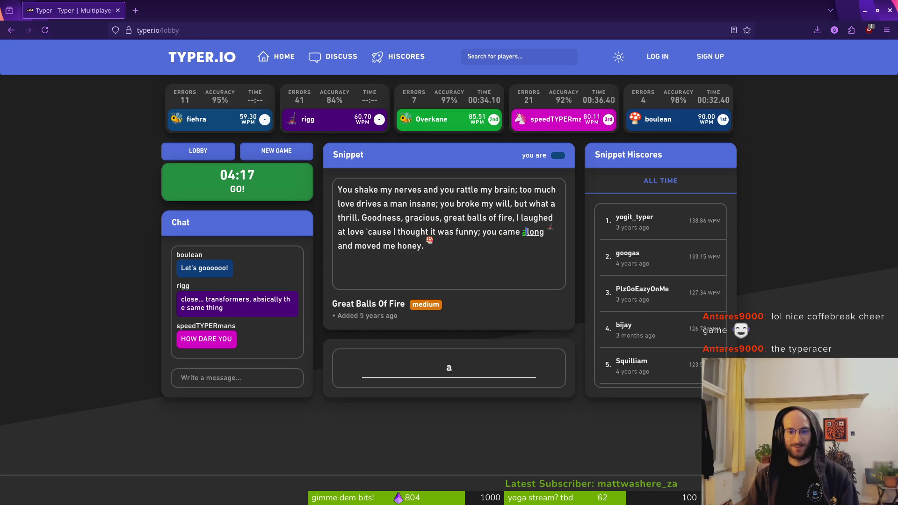
text(vee)
key(BackSpace)
text(d me honey.)
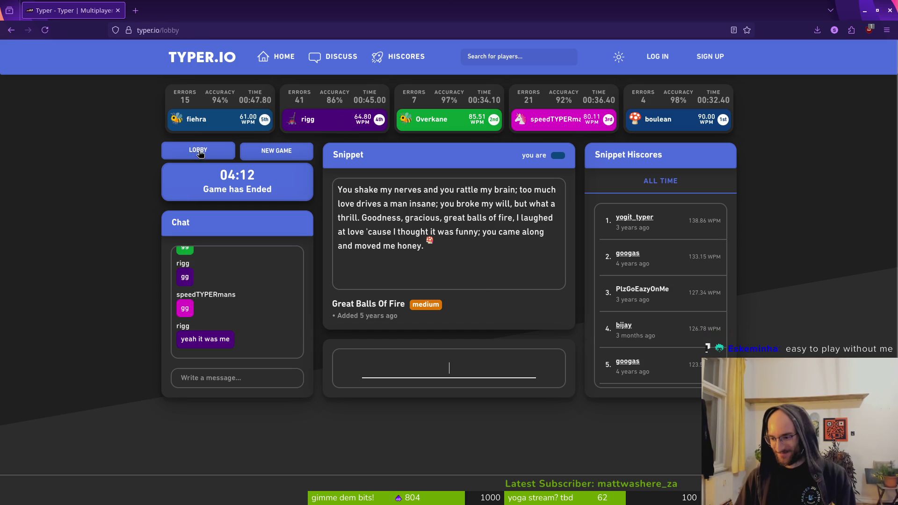
click(222, 157)
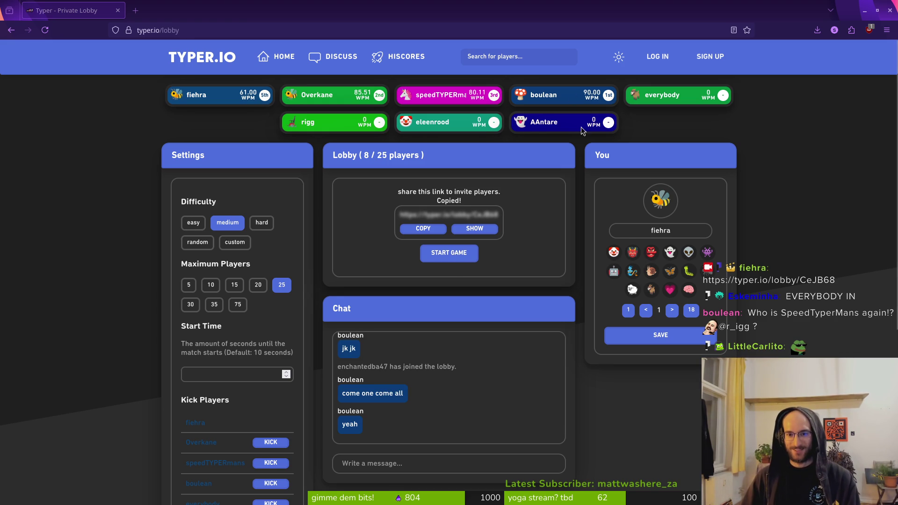
Start the next lobby race, dealing the Never Gonna Give You Up snippet
click(450, 256)
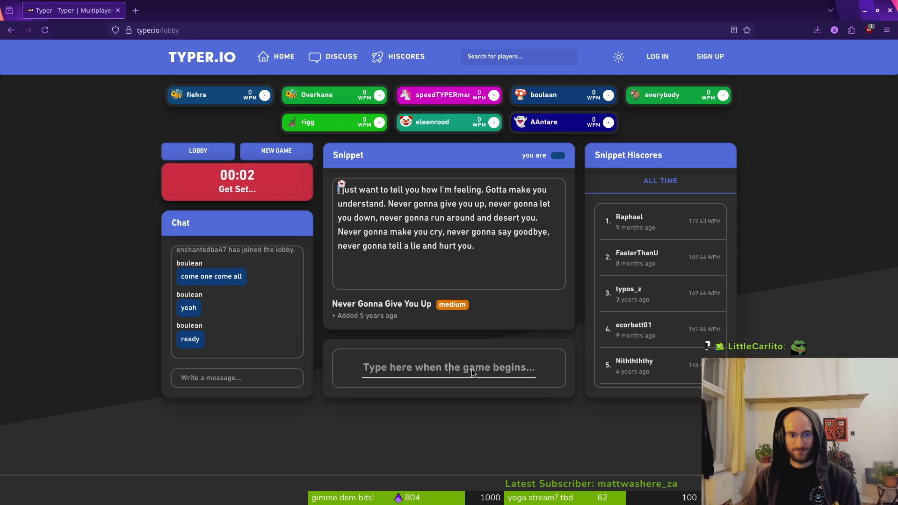
Type the Never Gonna Give You Up snippet through 'hurt you.', correcting typos as you go
text(ju)
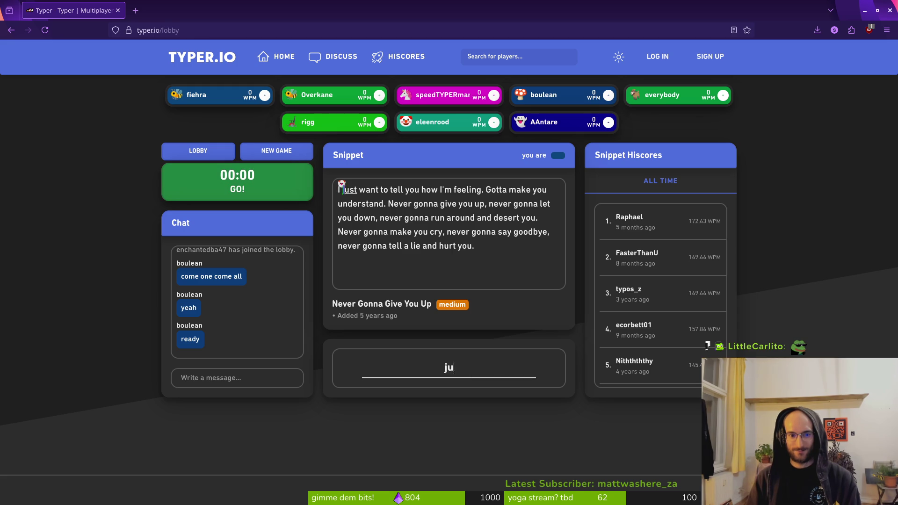
text(st want to tell you how I'm feeling. Gotta make you understand. Never gonna give you up, never gonna let you down, nevv)
key(BackSpace)
text(er gonna run around and desert u)
key(BackSpace)
text(you. Never gonna make you cry;)
key(BackSpace)
text(, n)
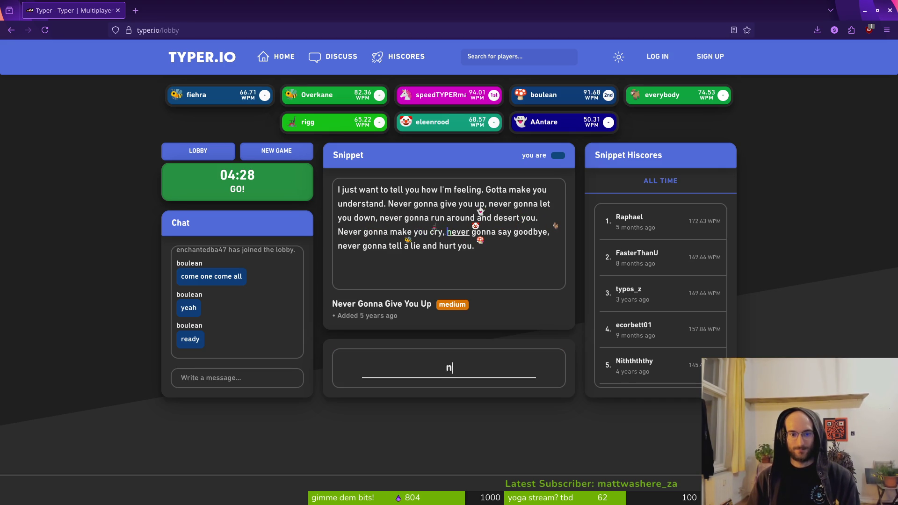
text(ever gonna say go)
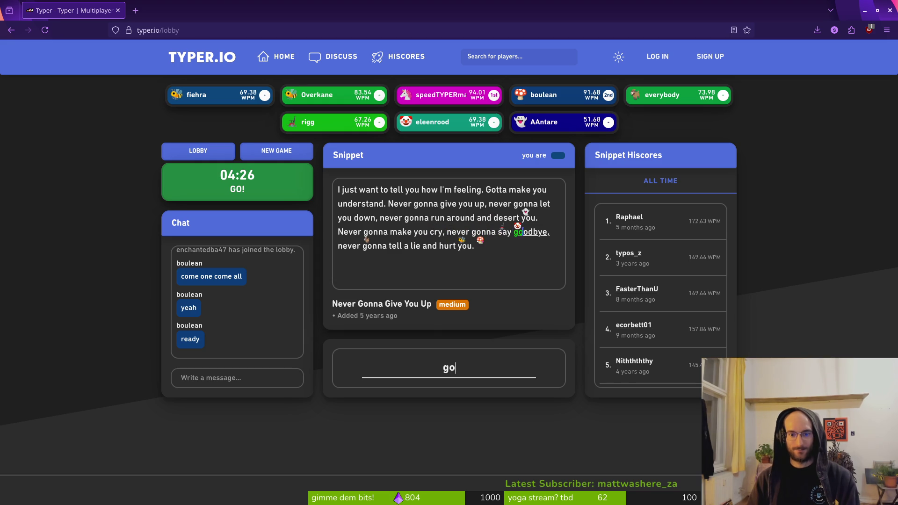
text(odbe, nevbe)
key(BackSpace)
key(BackSpace)
text(e)
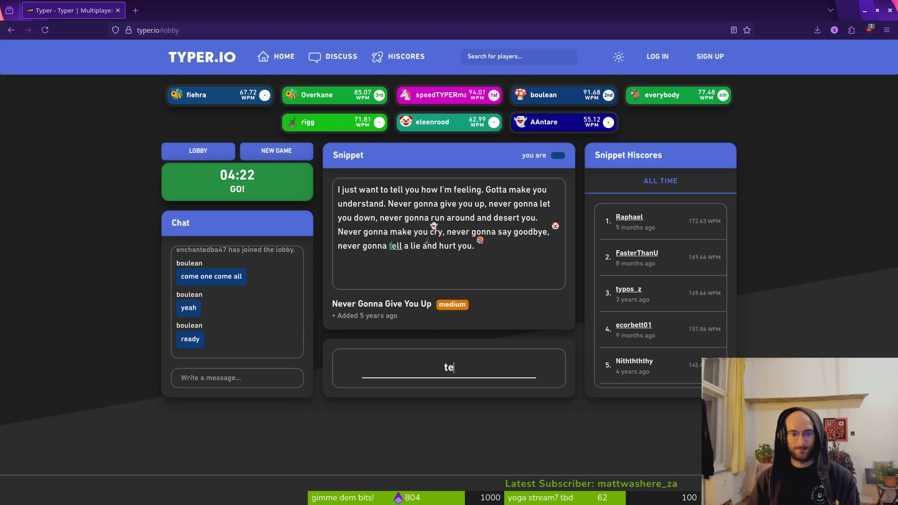
text(r gonna tell a lie and yur)
key(BackSpace)
key(BackSpace)
key(BackSpace)
text(hyr)
key(BackSpace)
key(BackSpace)
key(BackSpace)
text(hurt you.)
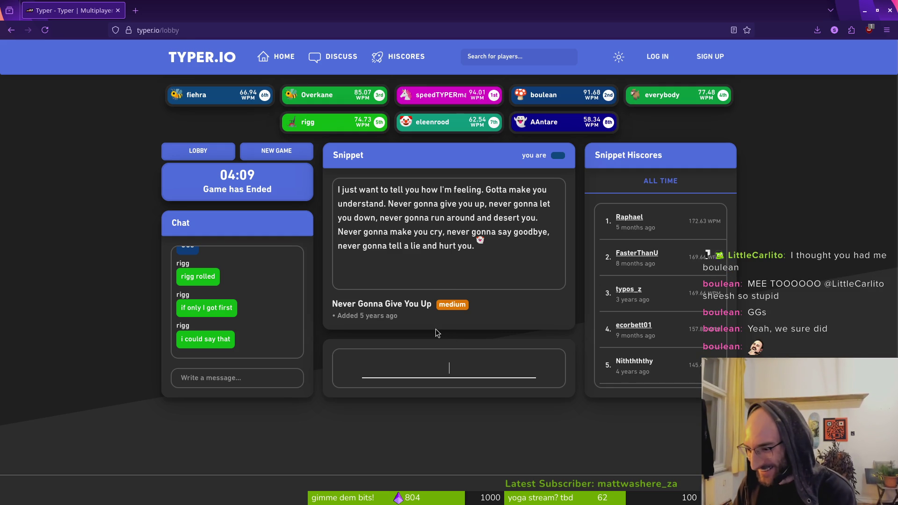
Leave the finished race's typing box and return to the Godot editor
click(516, 313)
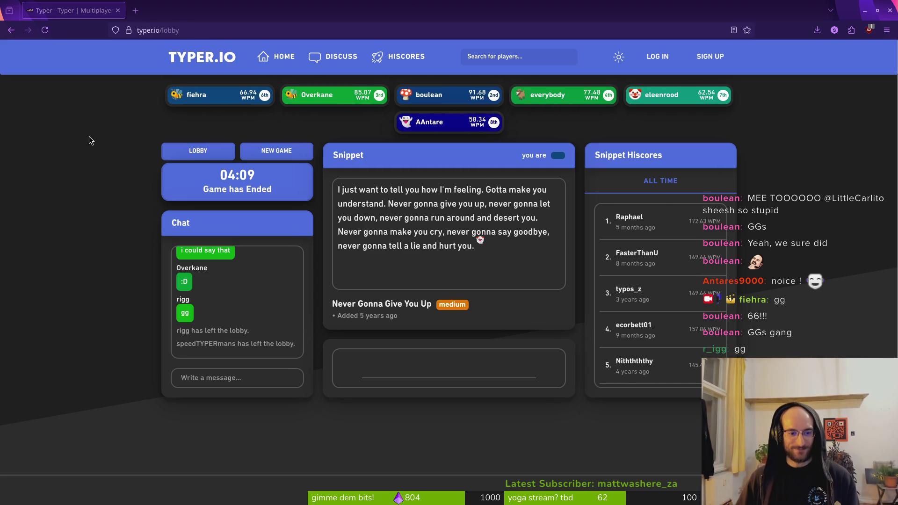
key(alt+Tab)
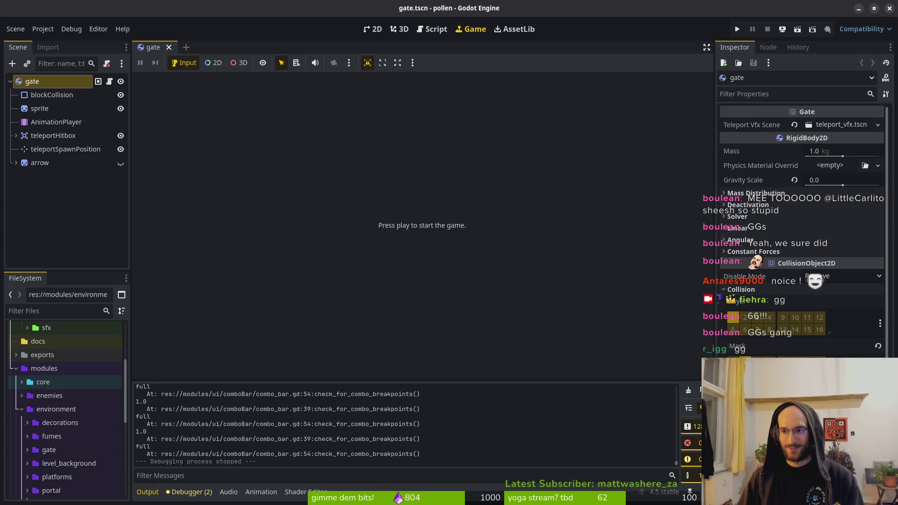
Switch from Godot to the Steam Indie tag page in Firefox
key(F5)
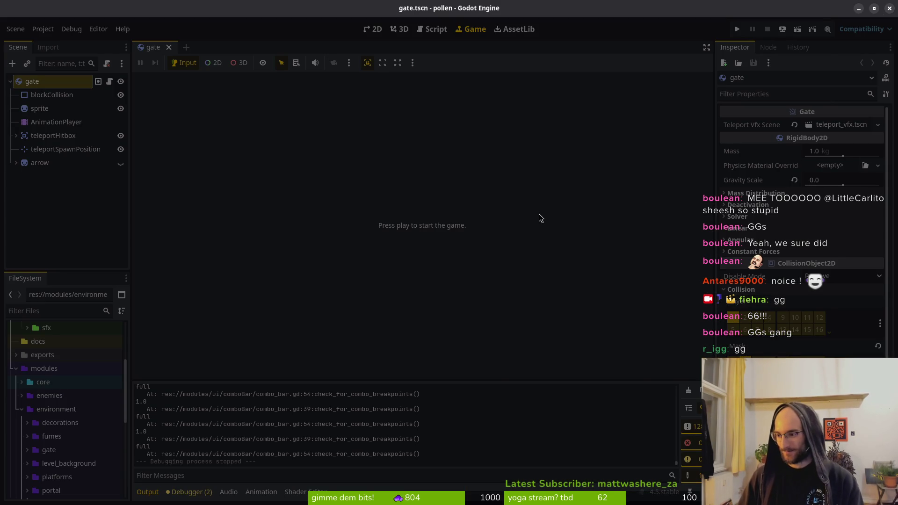
key(alt+Tab)
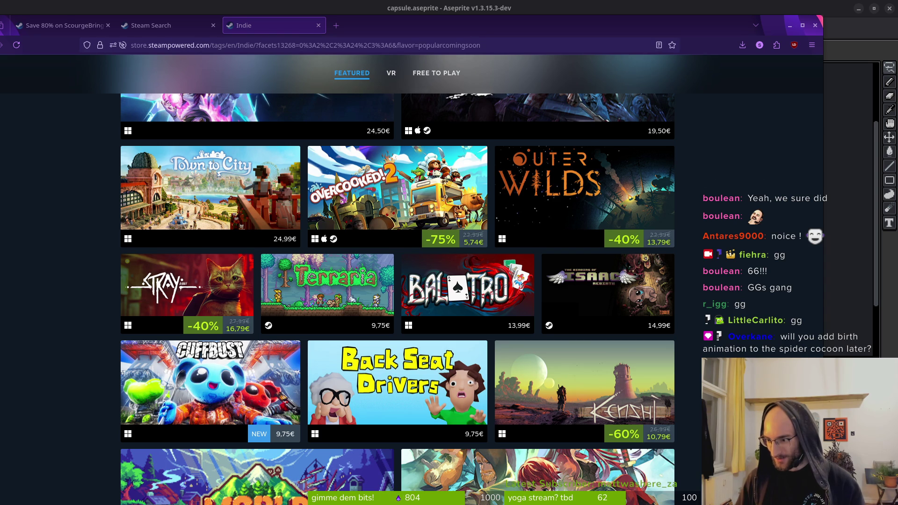
Scroll through the Popular Upcoming Adventure, 2D Platformer, Pixel Graphics games and inspect their capsules
scroll(294, 381, down, 7)
scroll(202, 416, down, 5)
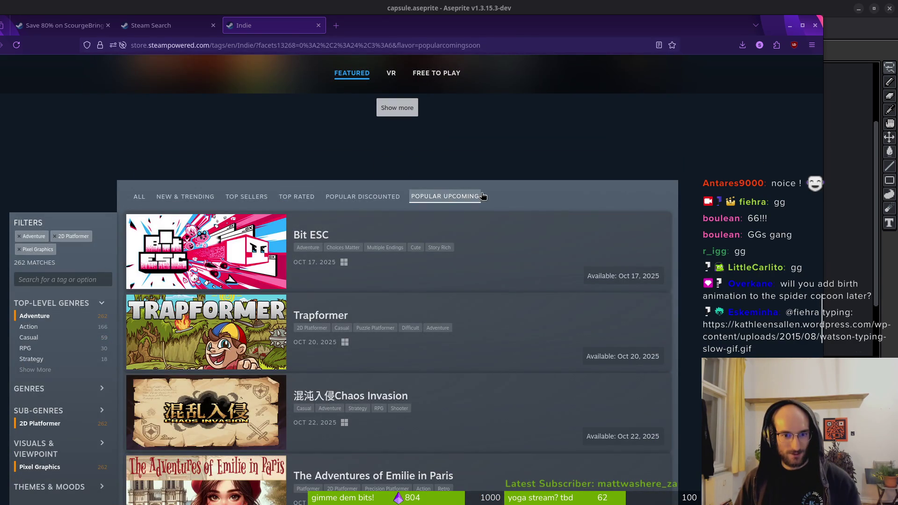
mouse_move(441, 294)
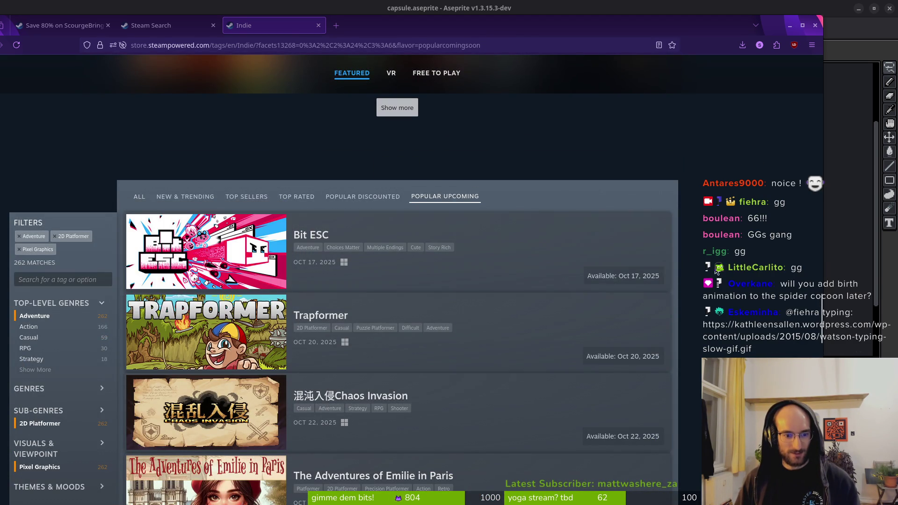
scroll(715, 258, down, 1)
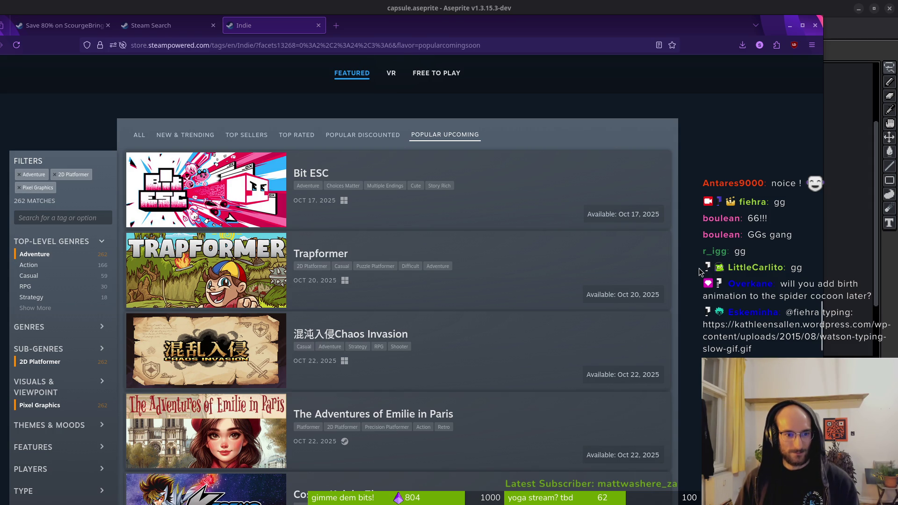
scroll(697, 268, down, 1)
scroll(697, 270, down, 2)
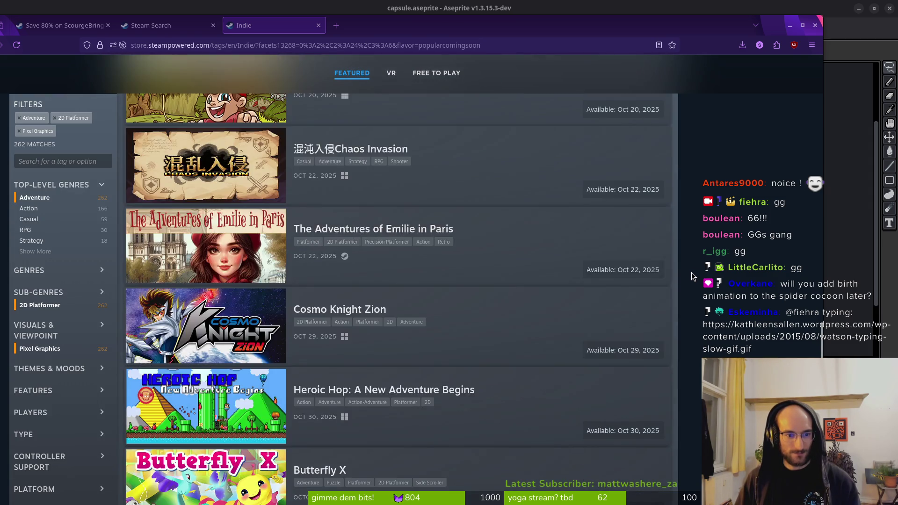
scroll(697, 270, up, 4)
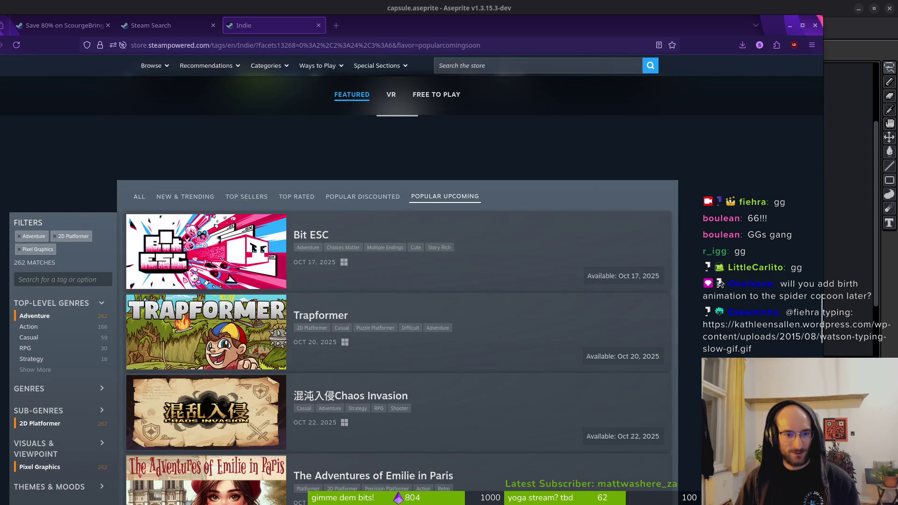
scroll(727, 283, down, 1)
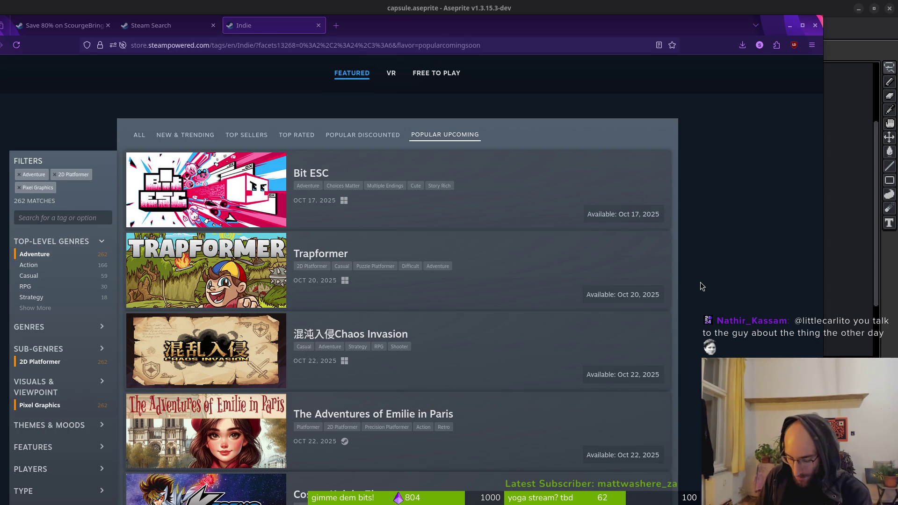
scroll(607, 356, down, 2)
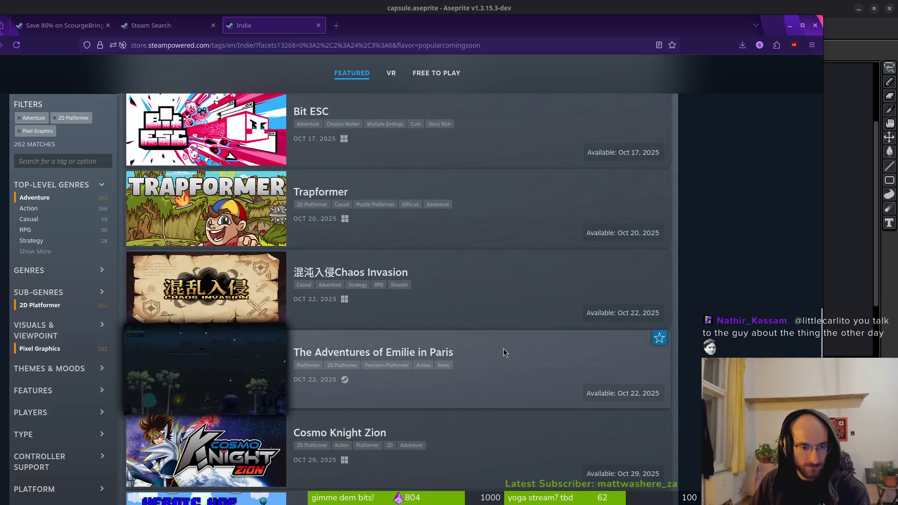
scroll(627, 245, down, 3)
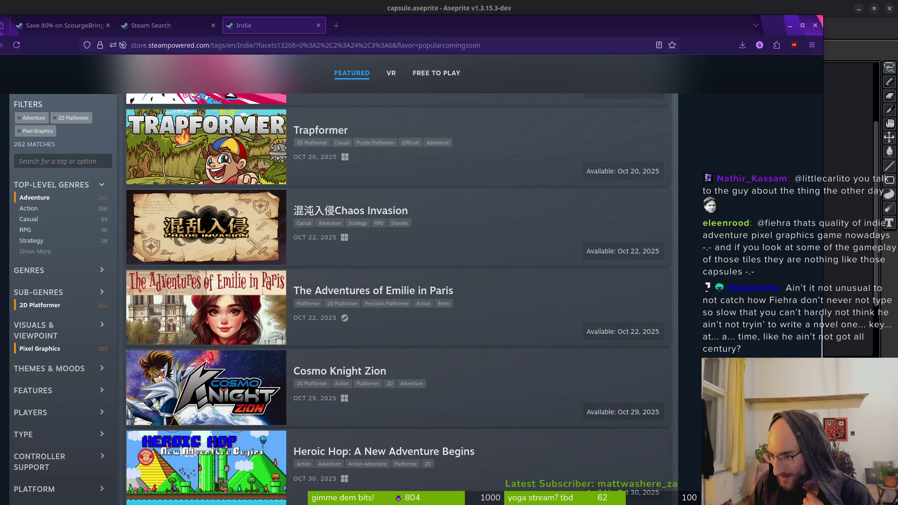
scroll(261, 298, up, 3)
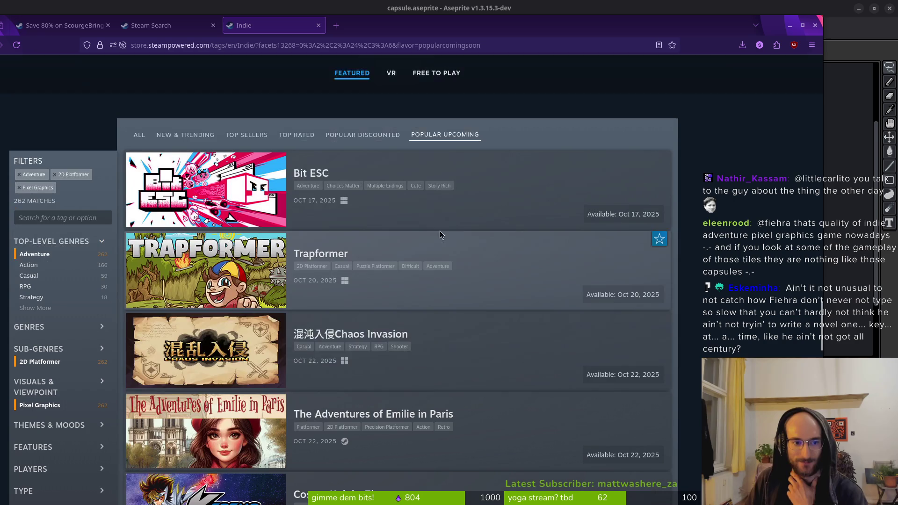
mouse_move(236, 196)
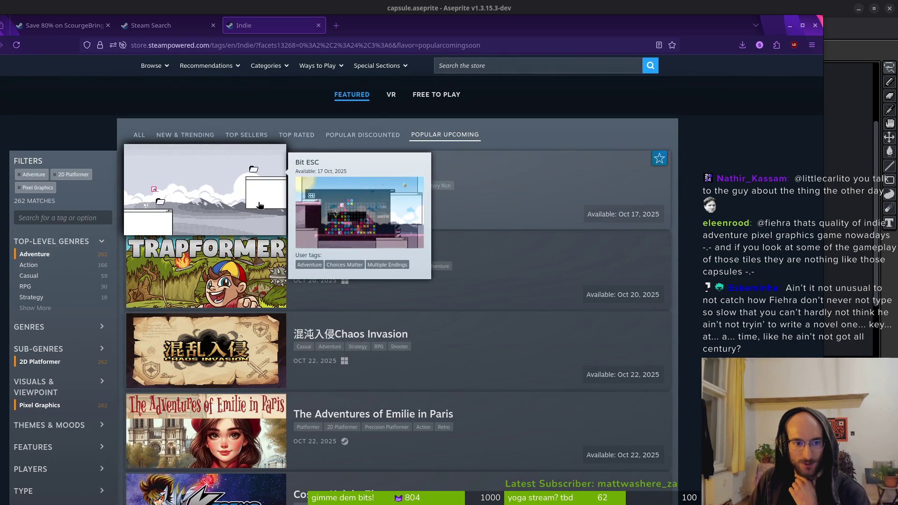
mouse_move(225, 276)
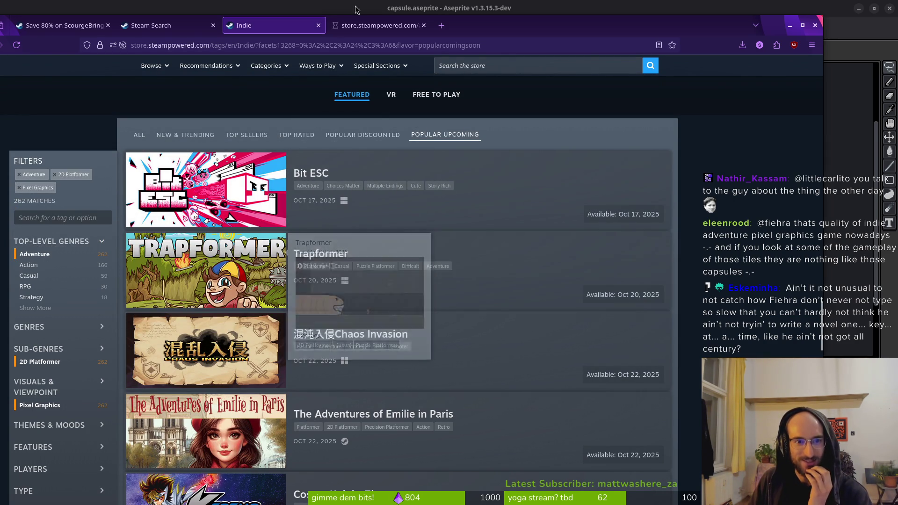
Open Trapformer's store page in a new tab and browse its screenshot thumbnails through the sixth
middle_click(216, 279)
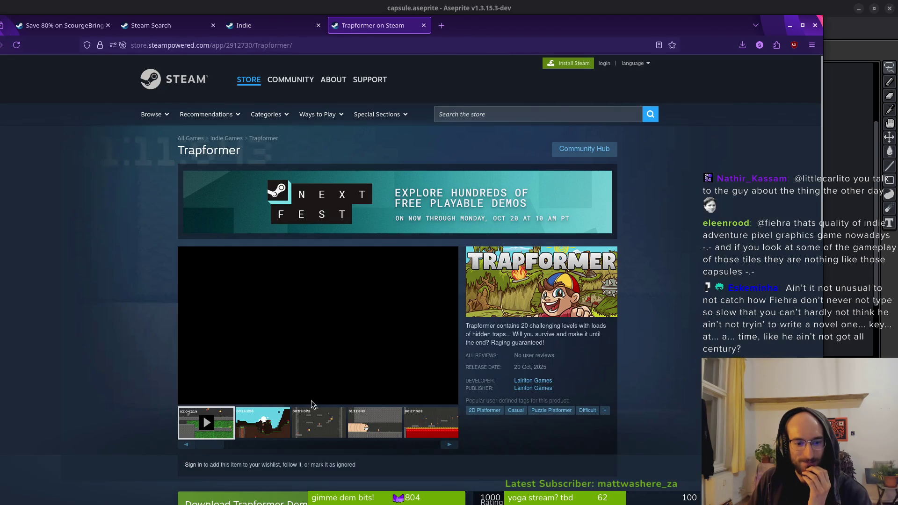
click(271, 425)
click(326, 429)
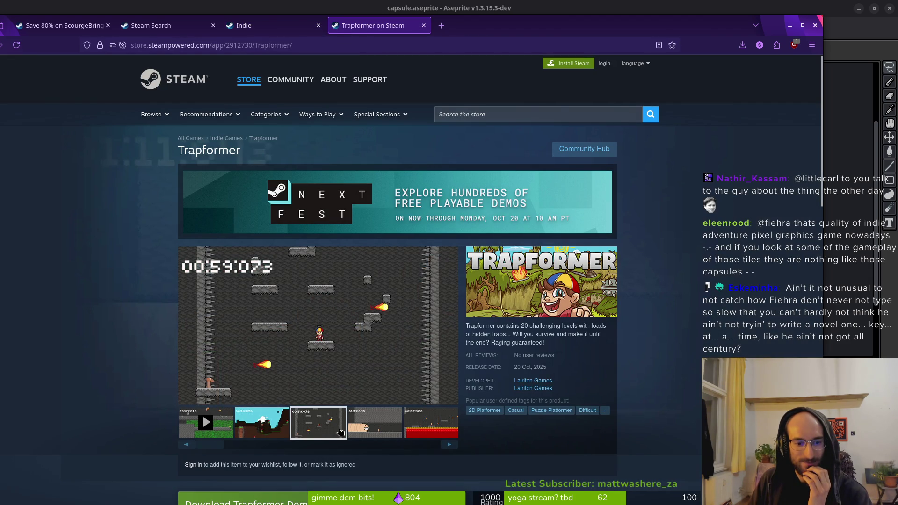
click(362, 431)
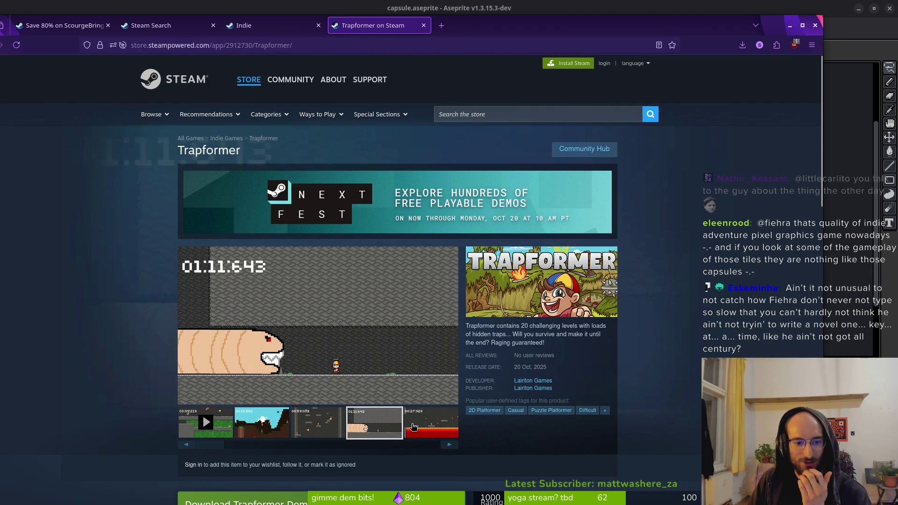
click(413, 427)
click(318, 429)
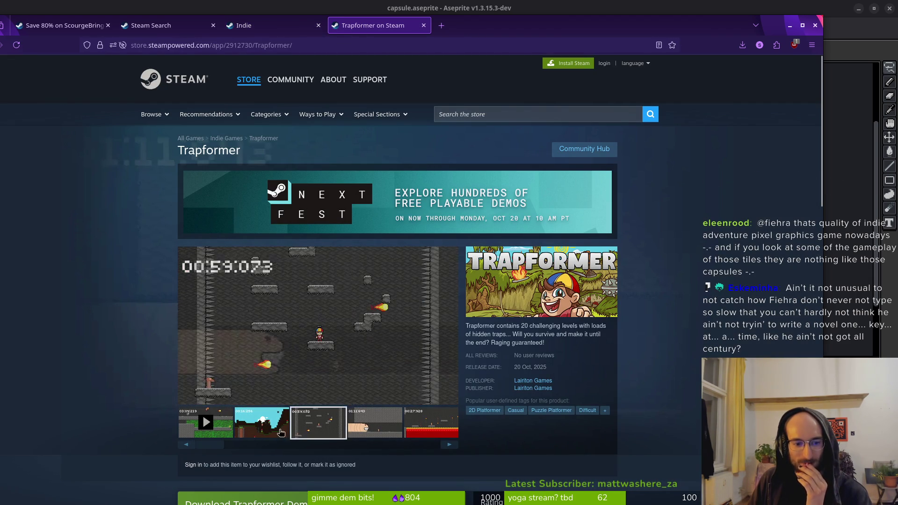
click(281, 432)
click(449, 445)
click(449, 445)
click(449, 445)
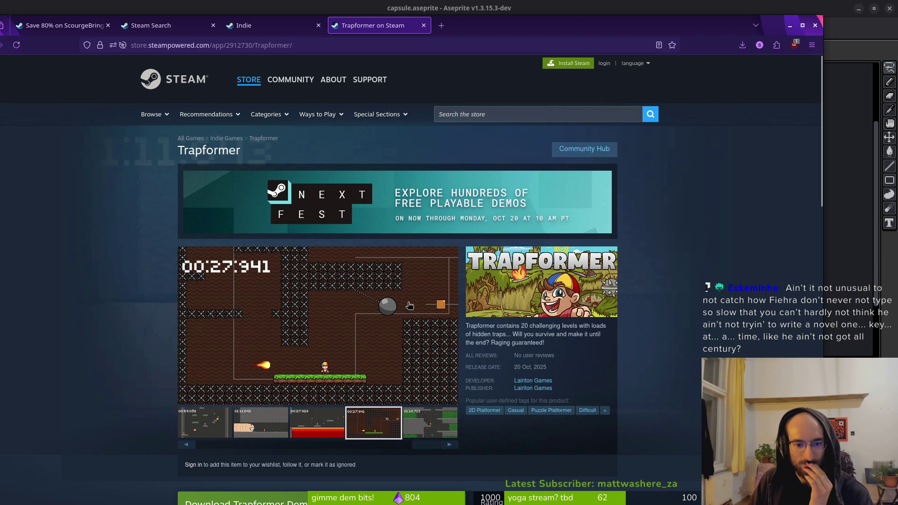
View the screenshots enlarged up to 6 of 6, then close the viewer and the Trapformer tab
click(269, 371)
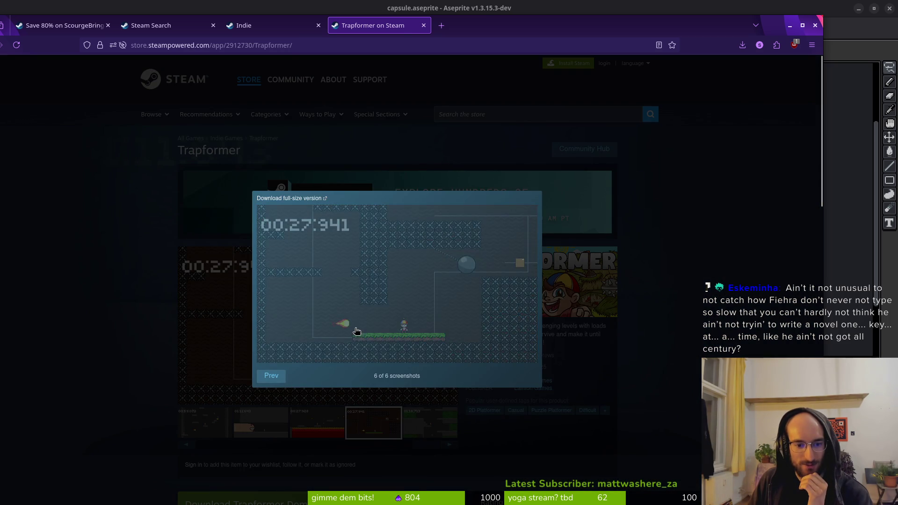
click(337, 336)
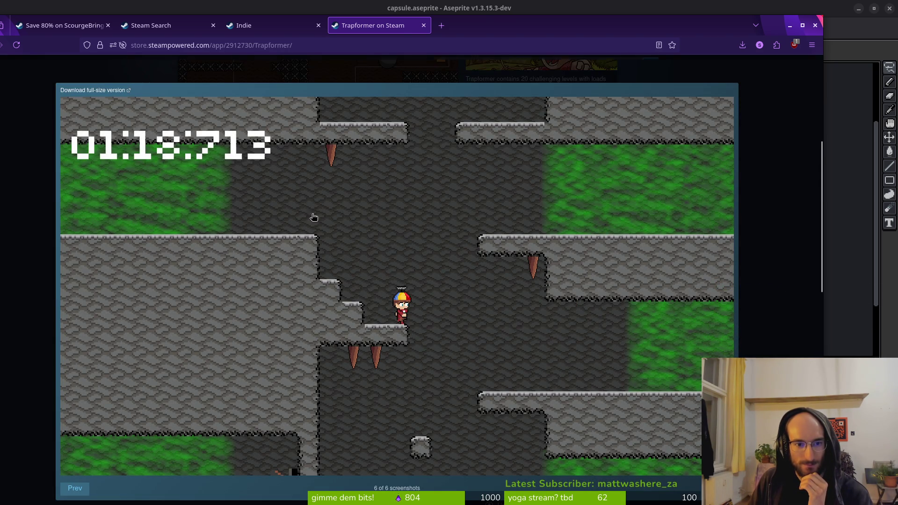
click(42, 94)
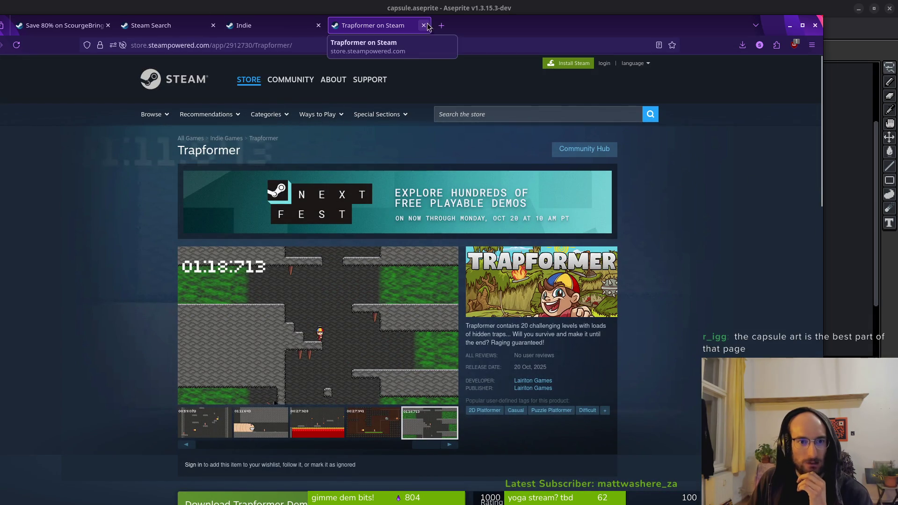
click(424, 26)
scroll(578, 310, down, 3)
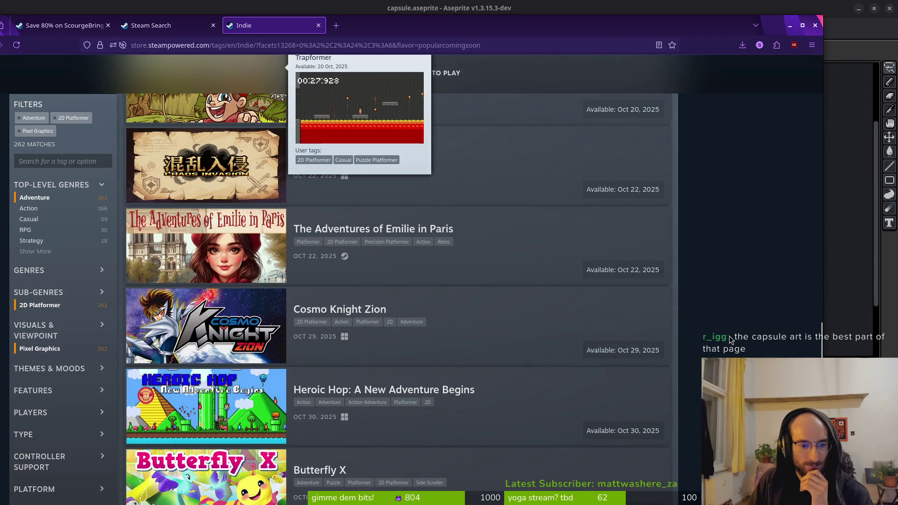
scroll(156, 345, down, 1)
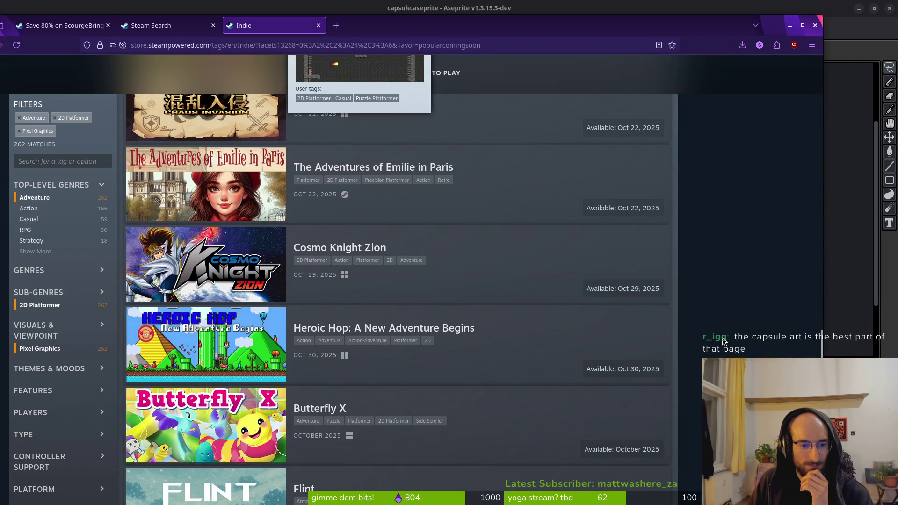
mouse_move(236, 365)
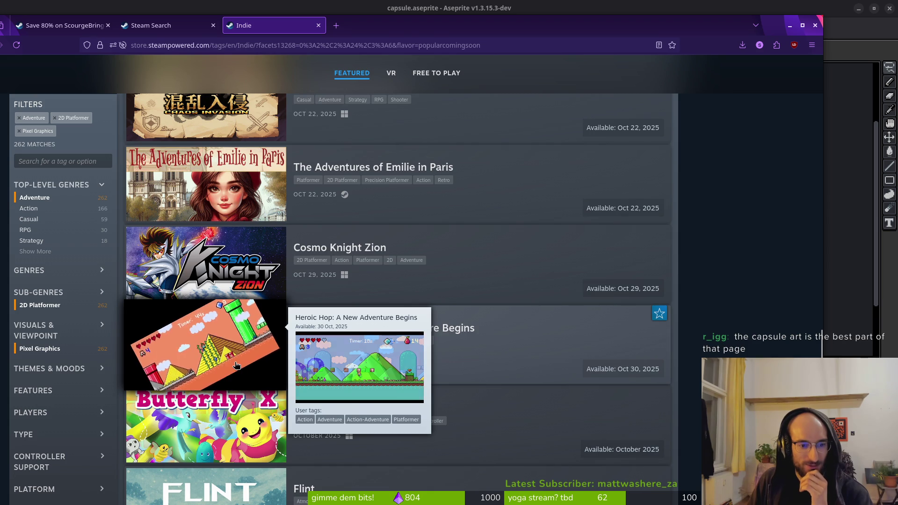